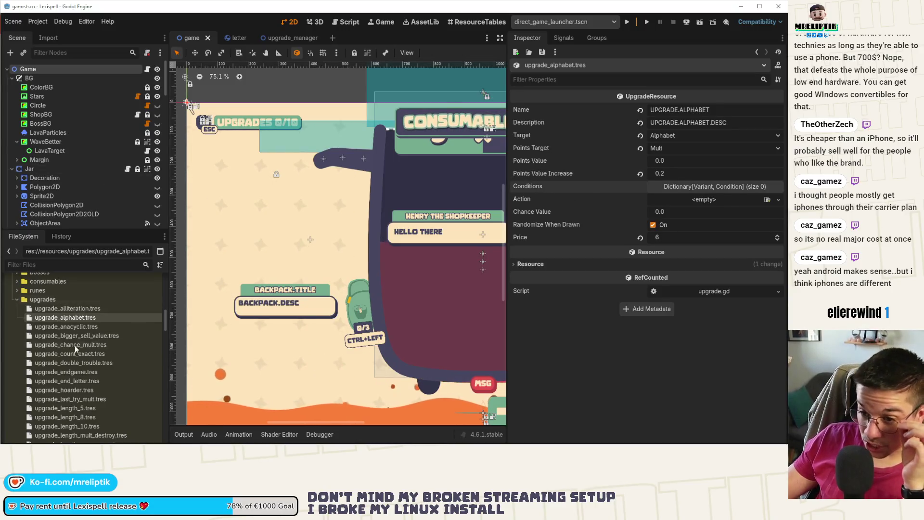
Step: Scroll the FileSystem dock to res://resources and open upgrade.gd in the Script editor
scroll(85, 375, down, 10)
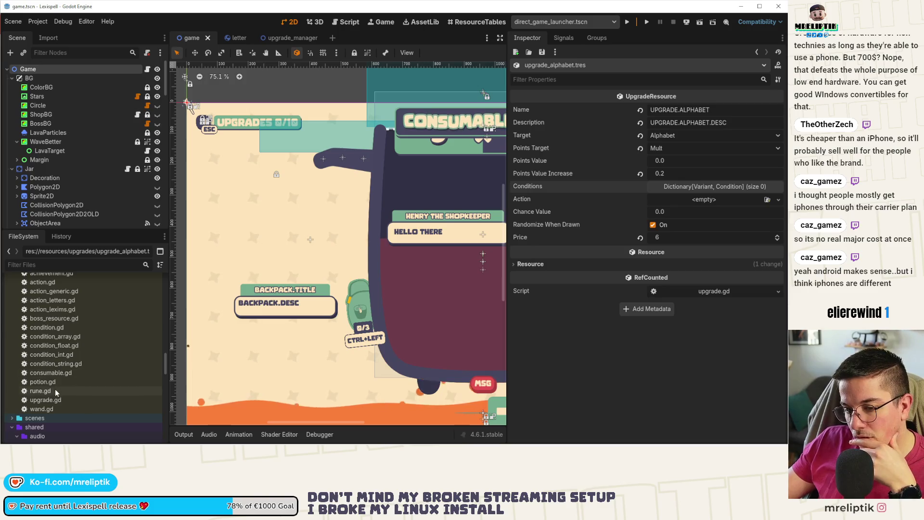
double_click(56, 402)
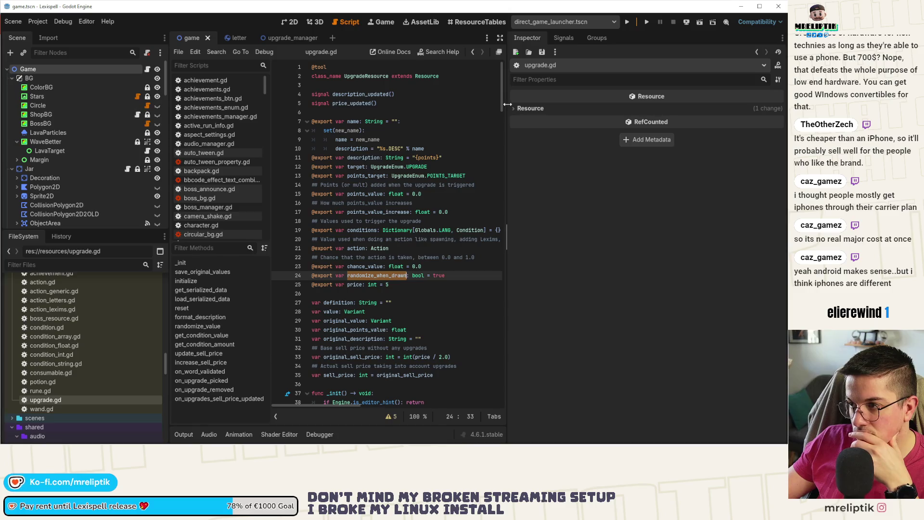
Step: Widen the code editor and go to the end of the sell-price case on line 55 in initialize()
drag(506, 107, 674, 107)
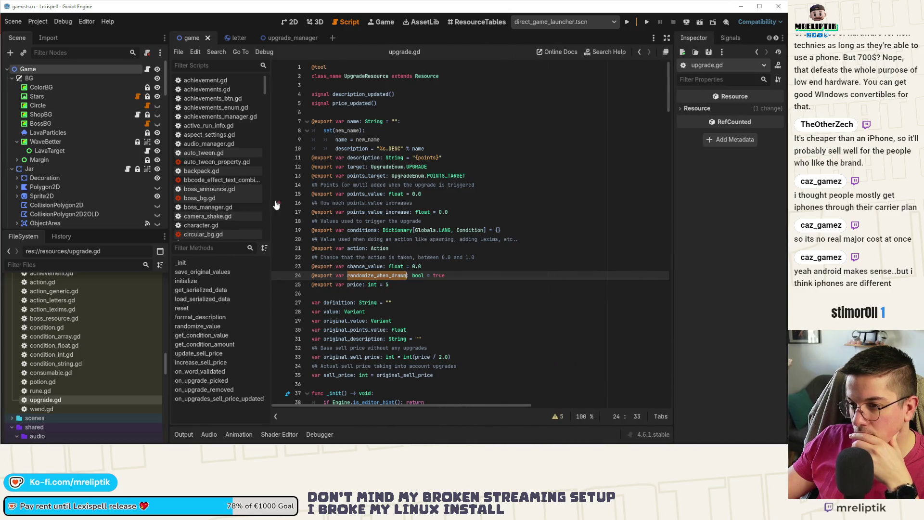
click(204, 281)
drag(275, 244, 230, 244)
scroll(413, 250, down, 3)
click(420, 222)
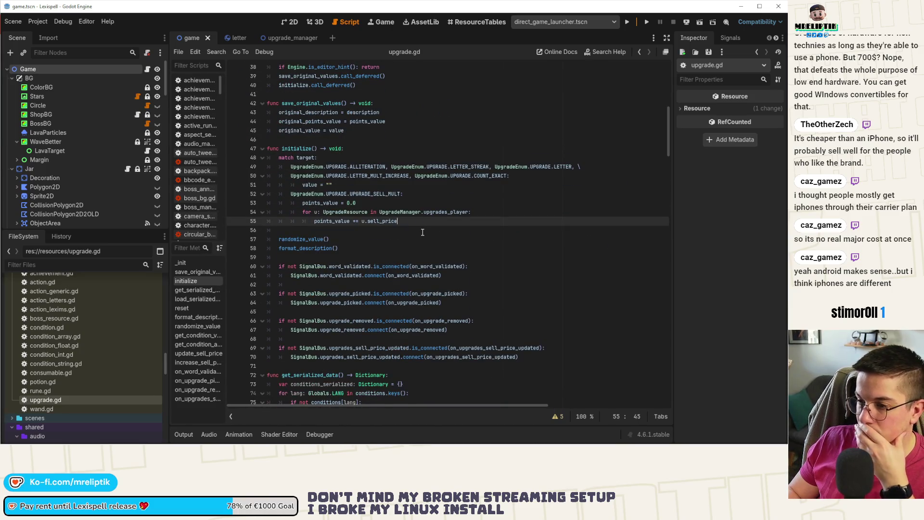
Step: Add an UpgradeEnum.UPGRADE.ALPHABET: case line and start its indented body
key(Return)
text(g)
key(BackSpace)
key(BackSpace)
key(BackSpace)
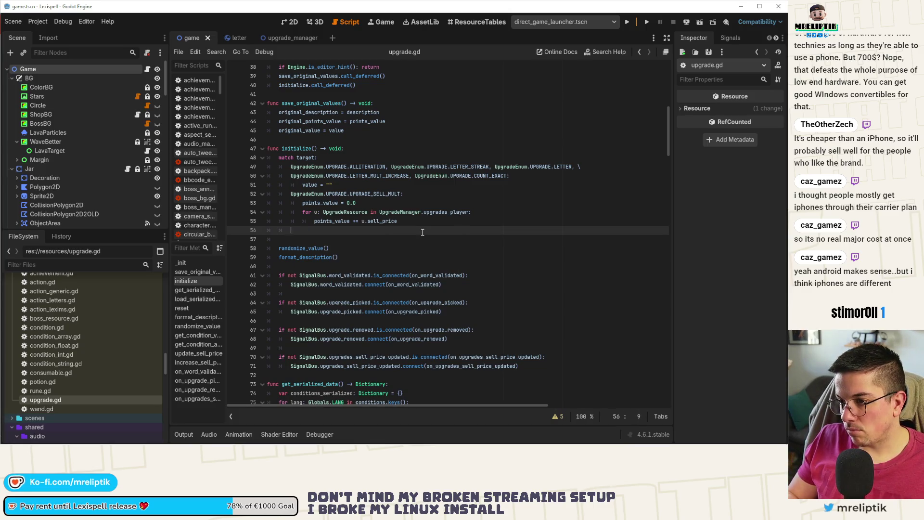
text(g)
key(BackSpace)
key(BackSpace)
key(BackSpace)
text(Enum.UPG)
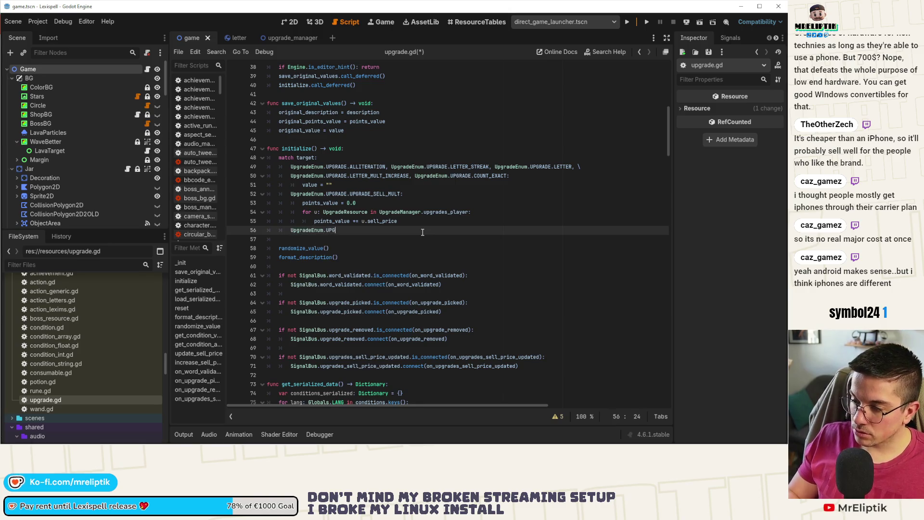
key(Return)
text(.ALP)
key(Return)
text(:)
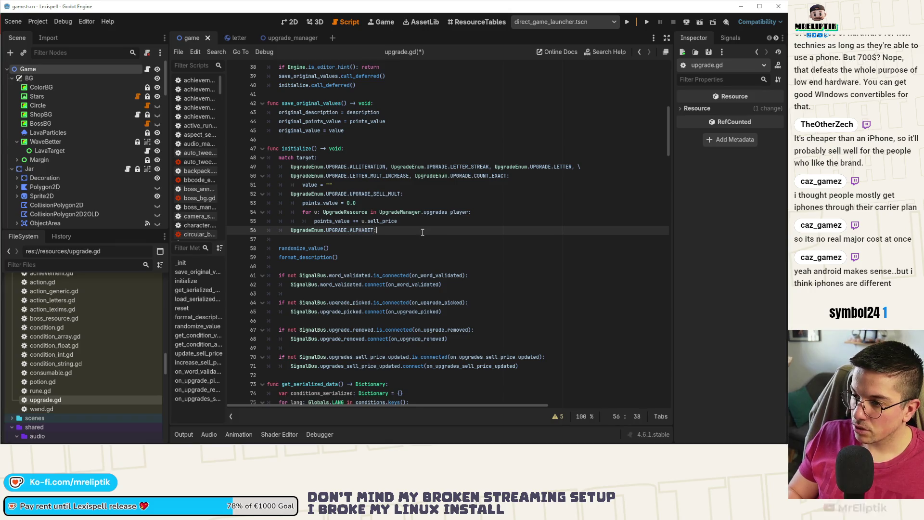
key(Return)
Step: Scroll to randomize_value and select the three new_condition lines 208–210 of the LETTER branch
scroll(390, 226, down, 9)
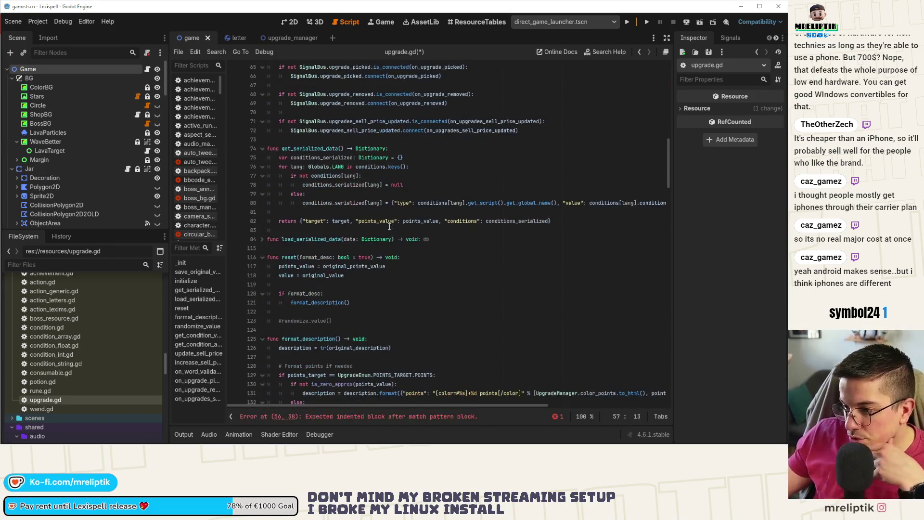
scroll(334, 242, down, 8)
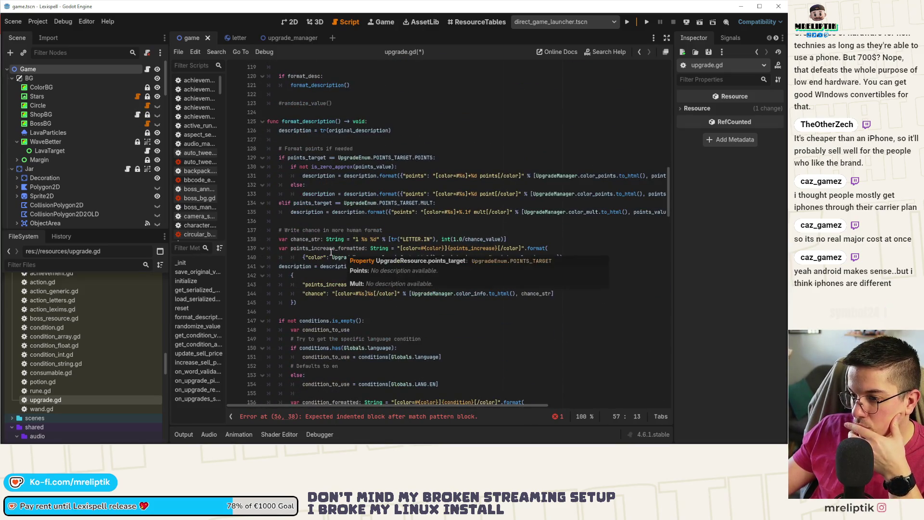
scroll(331, 252, down, 2)
scroll(385, 323, down, 2)
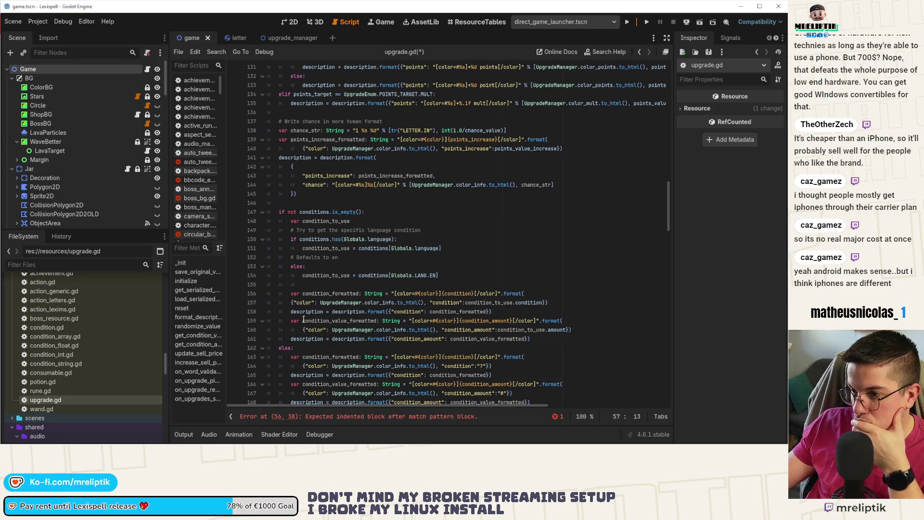
scroll(303, 320, down, 5)
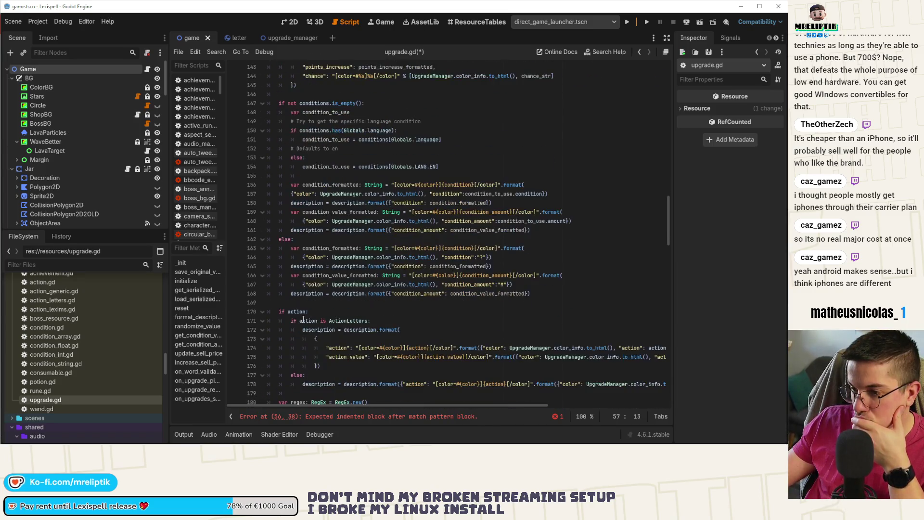
scroll(303, 319, down, 10)
scroll(304, 319, down, 2)
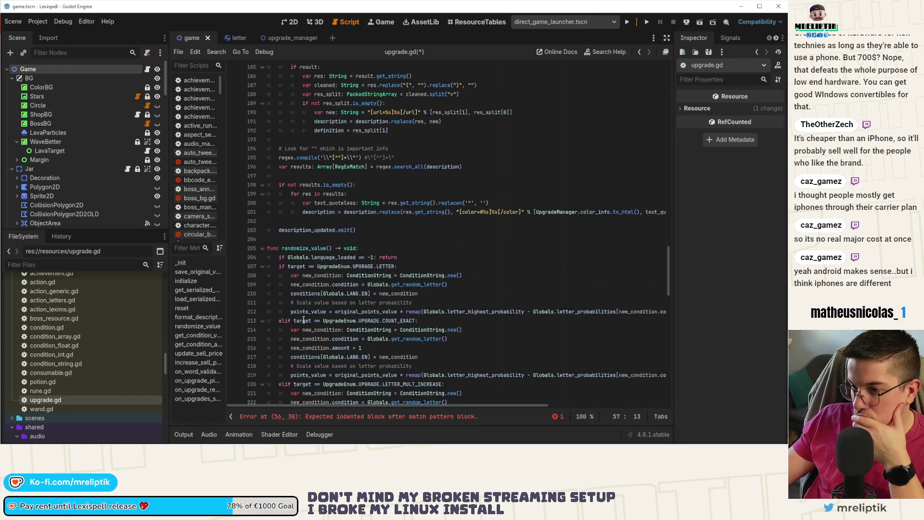
mouse_move(421, 294)
mouse_down()
mouse_move(289, 295)
mouse_move(260, 277)
mouse_up()
key(ctrl+c)
Step: Paste the new_condition lines under the ALPHABET case and correct their indentation
scroll(291, 279, up, 20)
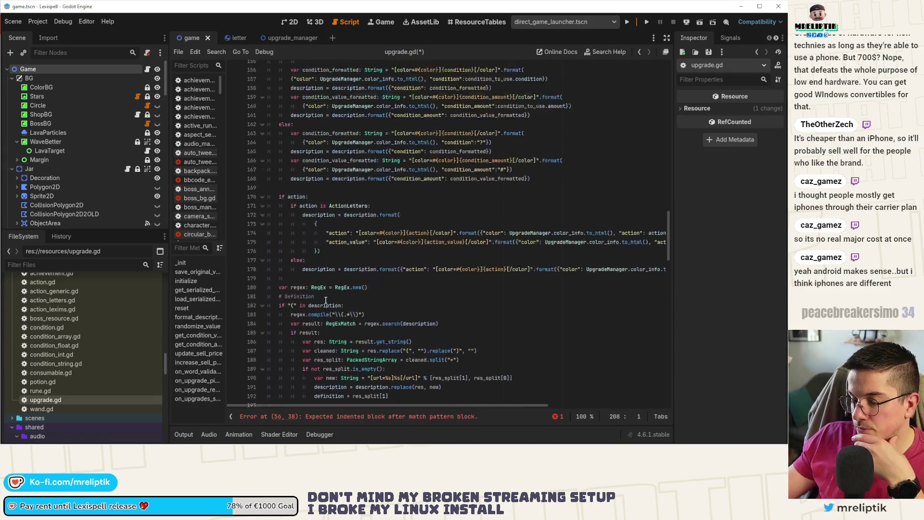
scroll(343, 313, up, 7)
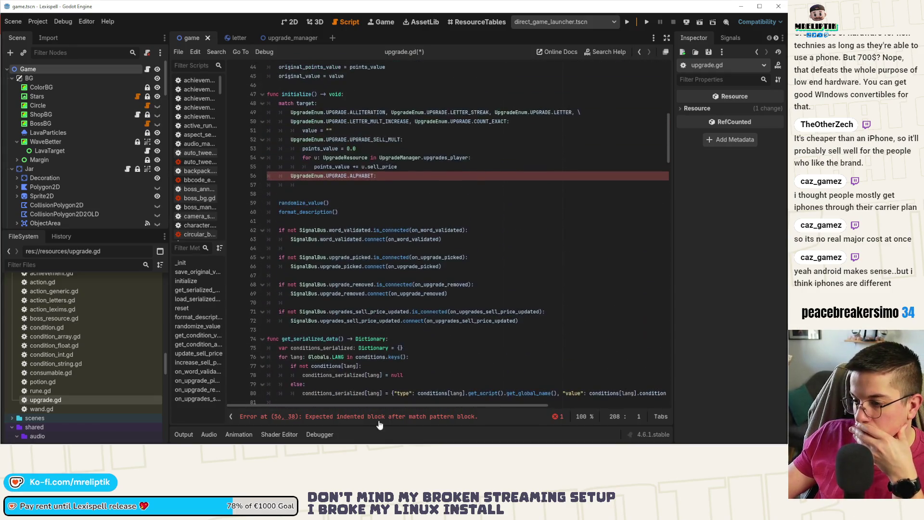
click(352, 239)
key(ctrl+v)
click(352, 240)
key(shift+Tab)
key(shift+Tab)
drag(291, 248, 321, 258)
key(Tab)
key(End)
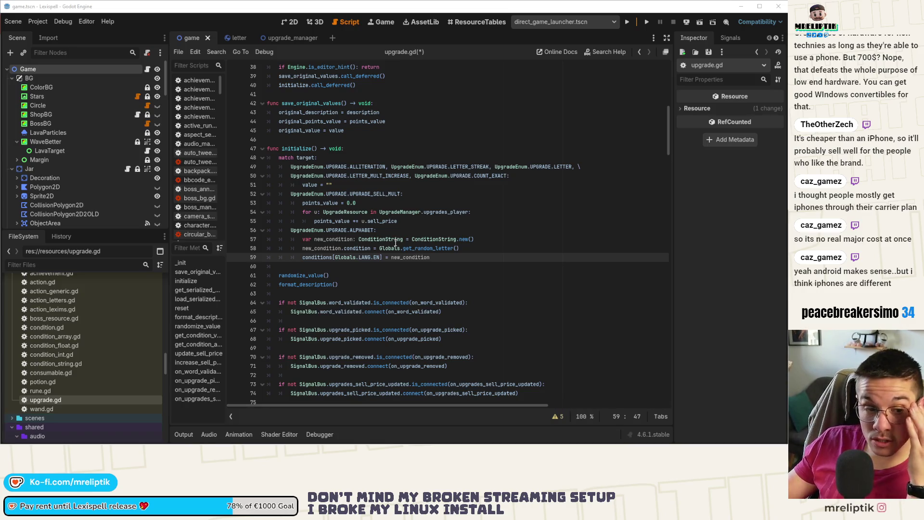
Step: Change line 57's ConditionString type and constructor to ConditionArray and save the script
double_click(404, 257)
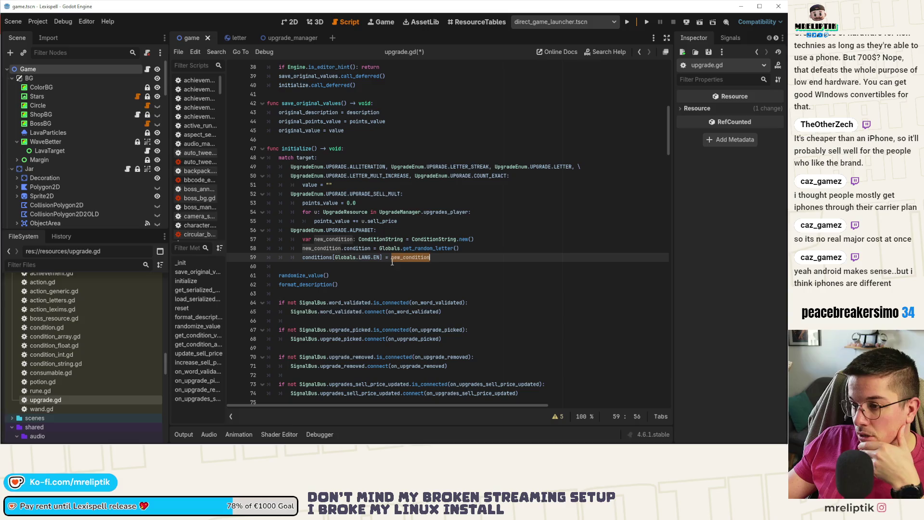
double_click(427, 240)
text(Conditio)
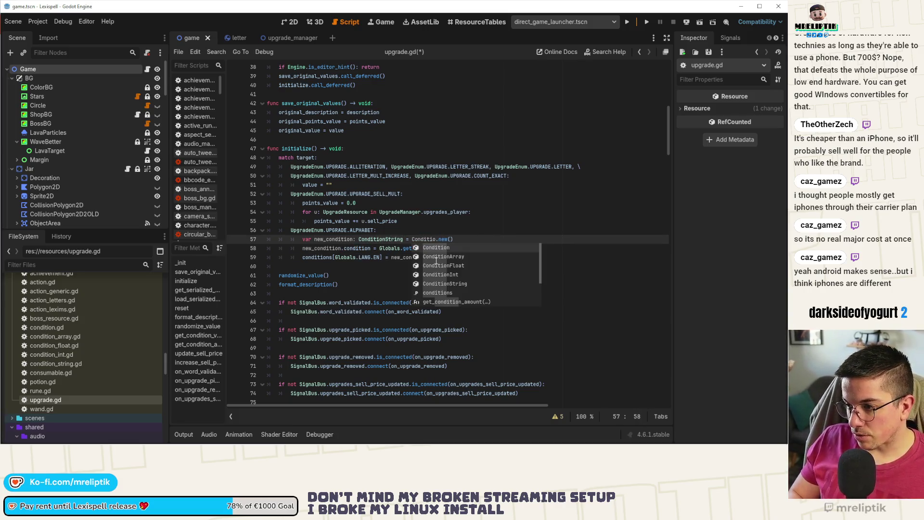
key(Escape)
text(nAra)
key(BackSpace)
text(ray)
key(ctrl+Left)
key(ctrl+Left)
key(ctrl+Left)
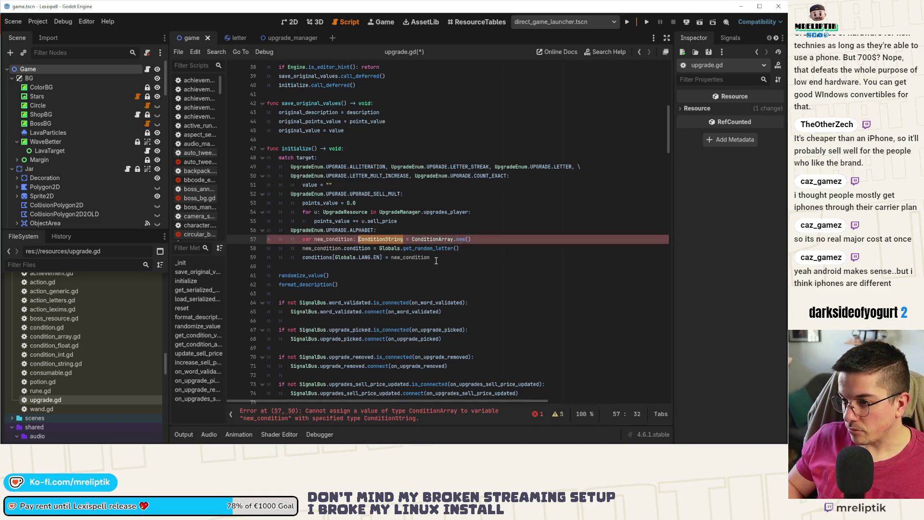
text(ConditionArray)
key(ctrl+s)
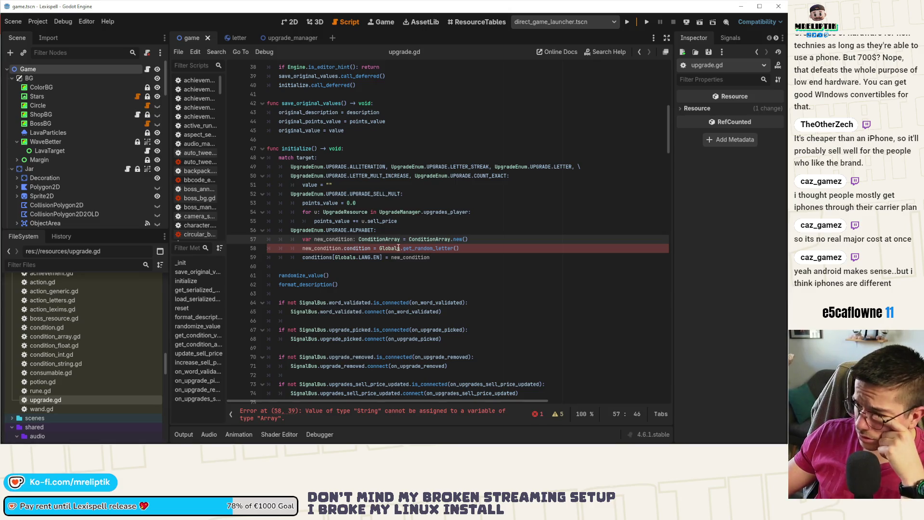
Step: Delete Globals.get_random_letter() from line 58 and add a blank line after the declaration
drag(379, 248, 501, 246)
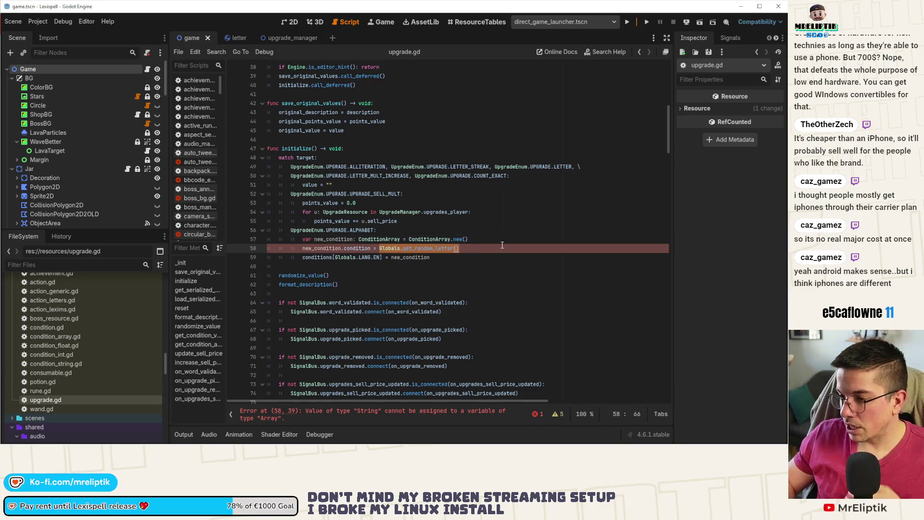
key(BackSpace)
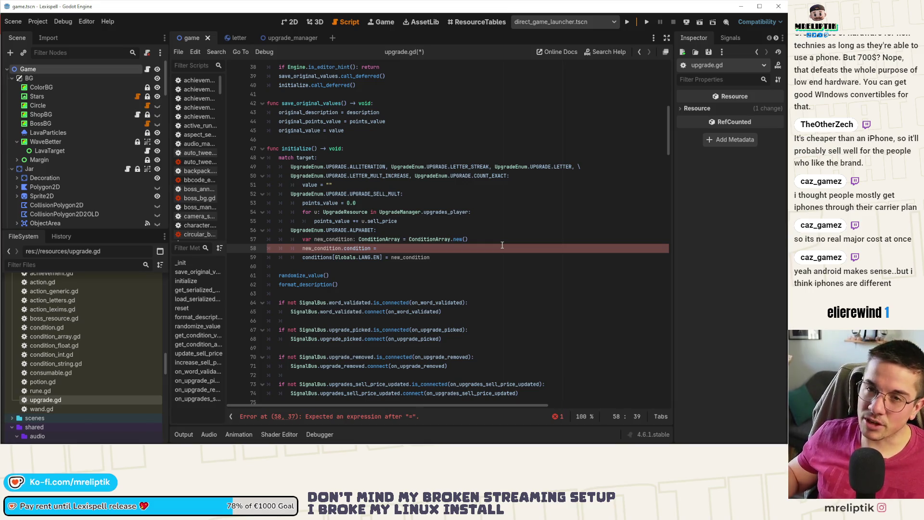
click(487, 243)
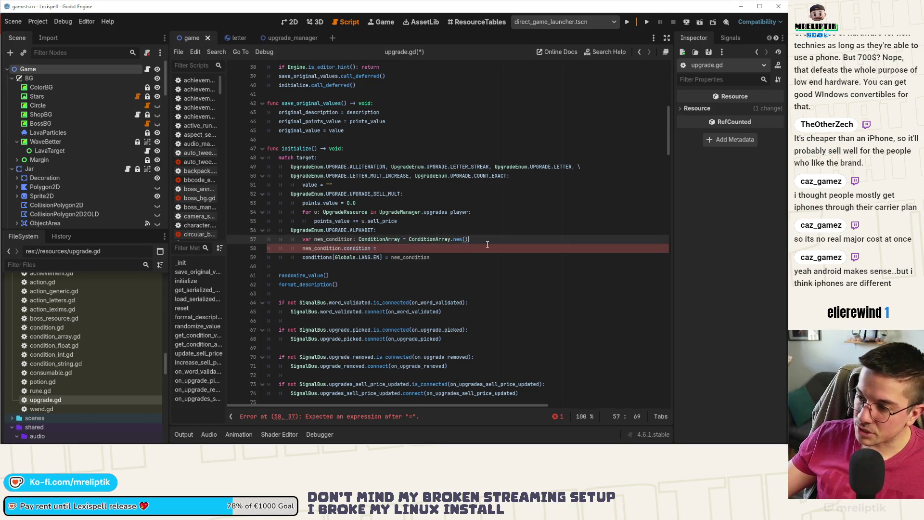
key(Return)
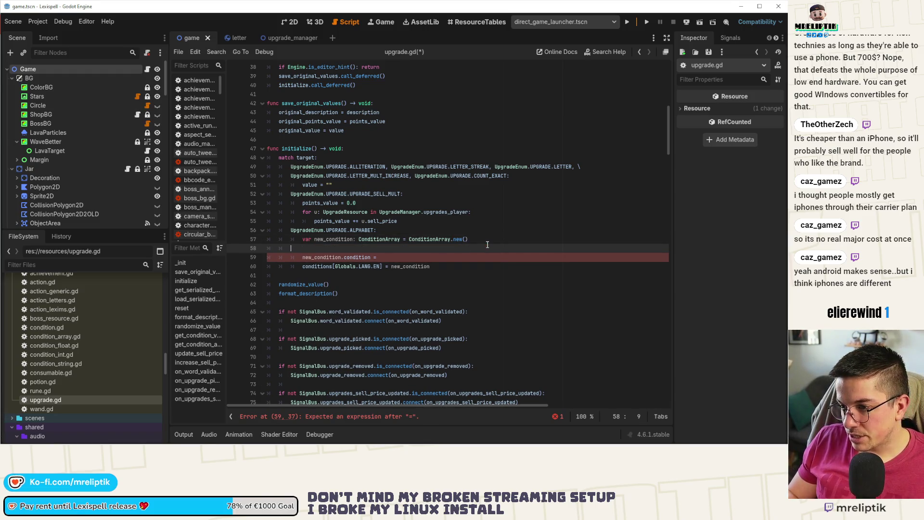
Step: Write a for letter: String in Globals.alphabet: loop and indent the condition line under it
key(BackSpace)
key(BackSpace)
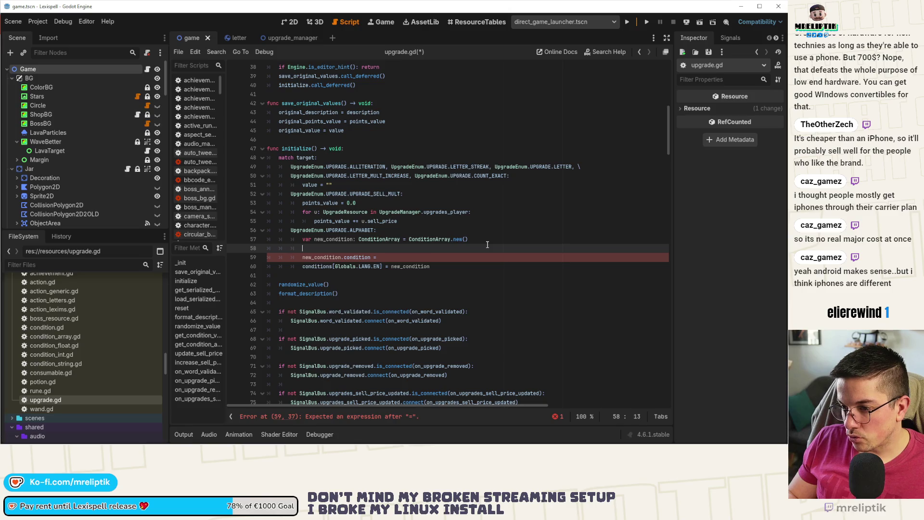
text(forletteri)
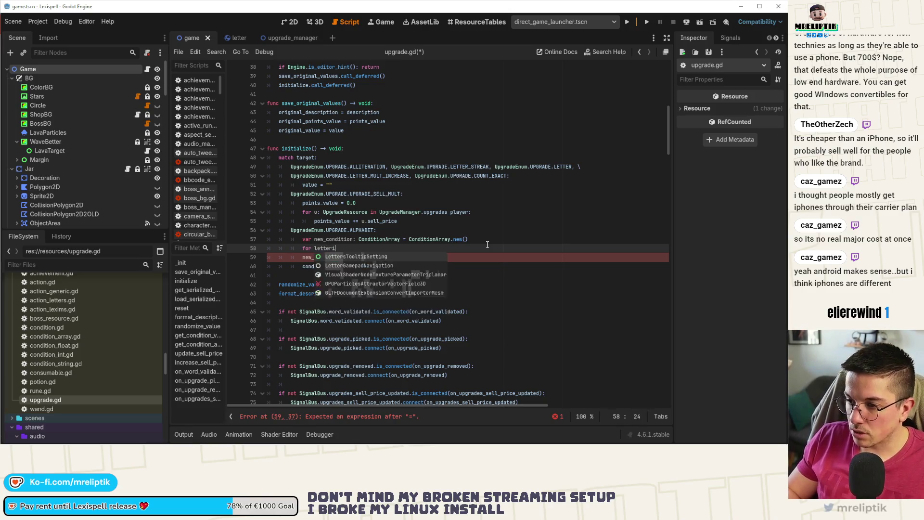
key(BackSpace)
text(letter: String in )
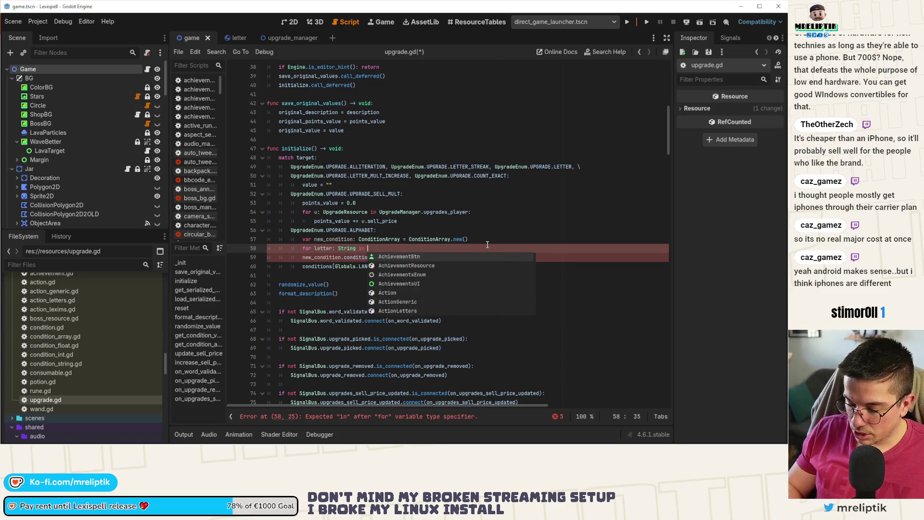
text(Globals.alphabet:)
click(302, 257)
key(Tab)
key(End)
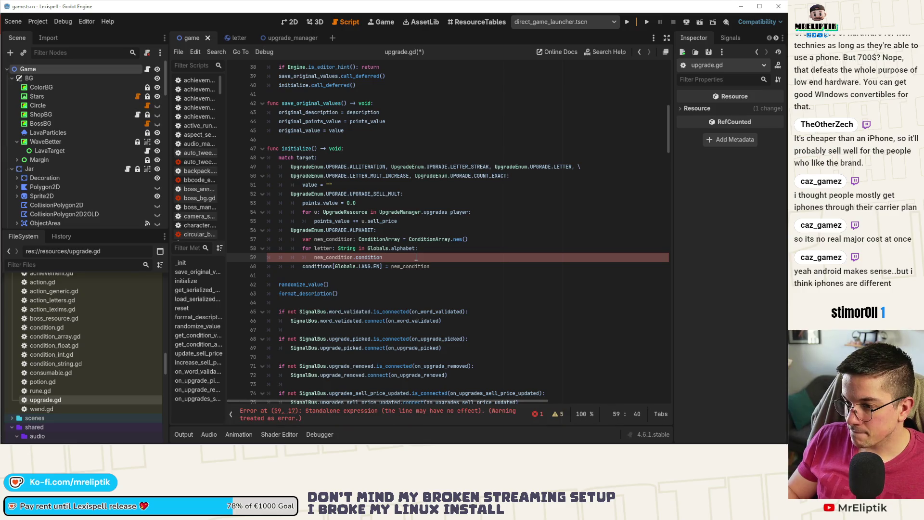
Step: Initialize new_condition.condition = [ after the ConditionArray declaration and save
mouse_move(417, 257)
mouse_down()
mouse_move(303, 258)
mouse_move(311, 259)
mouse_up()
key(ctrl+c)
click(475, 239)
key(Return)
key(ctrl+v)
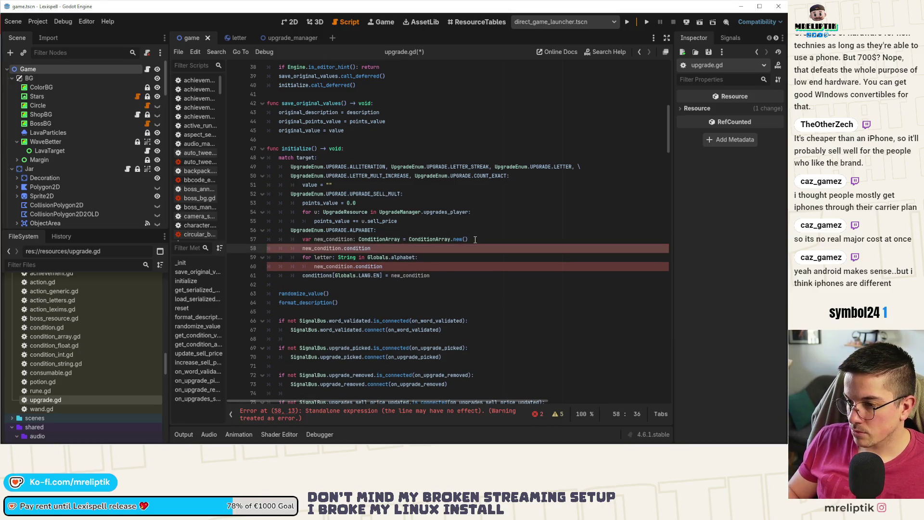
text( = [)
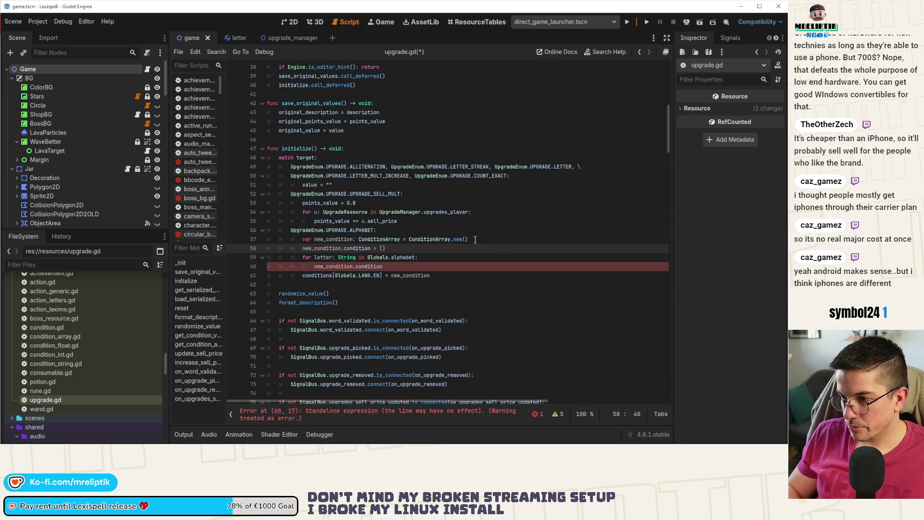
key(ctrl+s)
Step: Complete the loop line as new_condition.condition.append(letter), save, and review randomize_value and format_description
click(405, 268)
text(.appen)
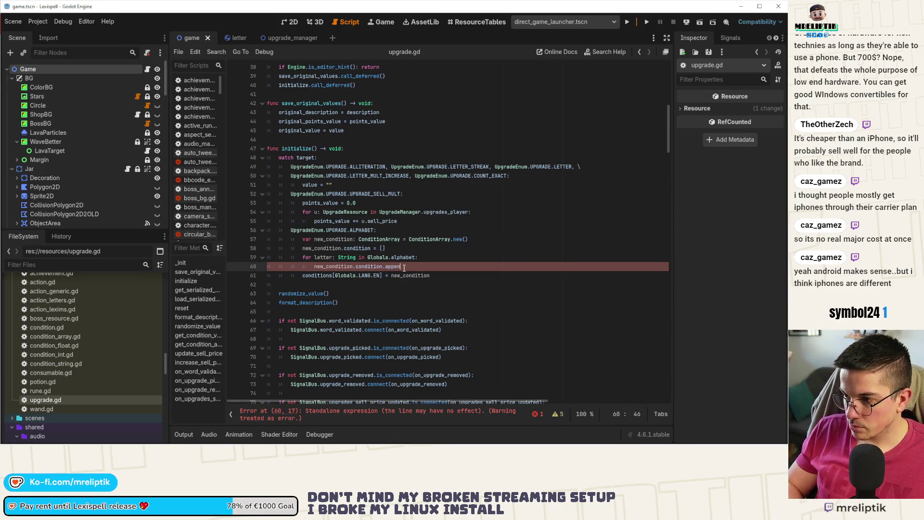
text(d()
text(letter)
key(ctrl+s)
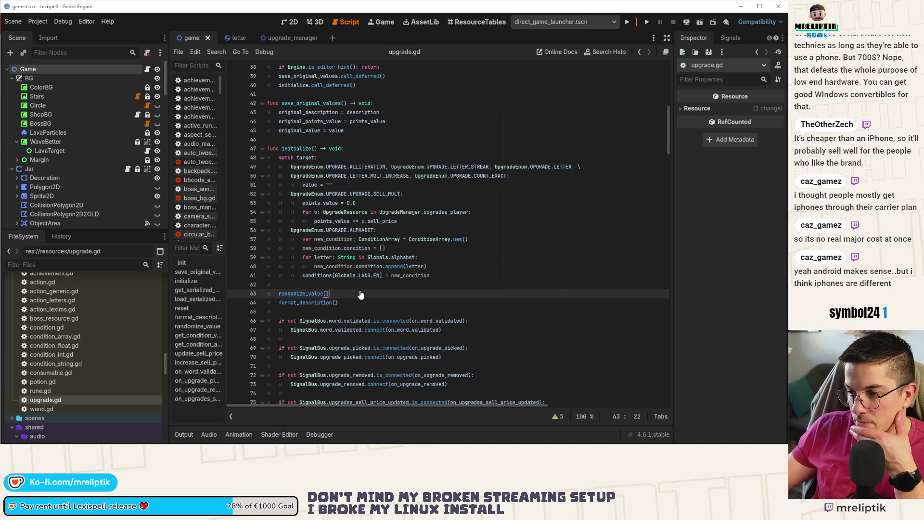
click(337, 281)
double_click(310, 293)
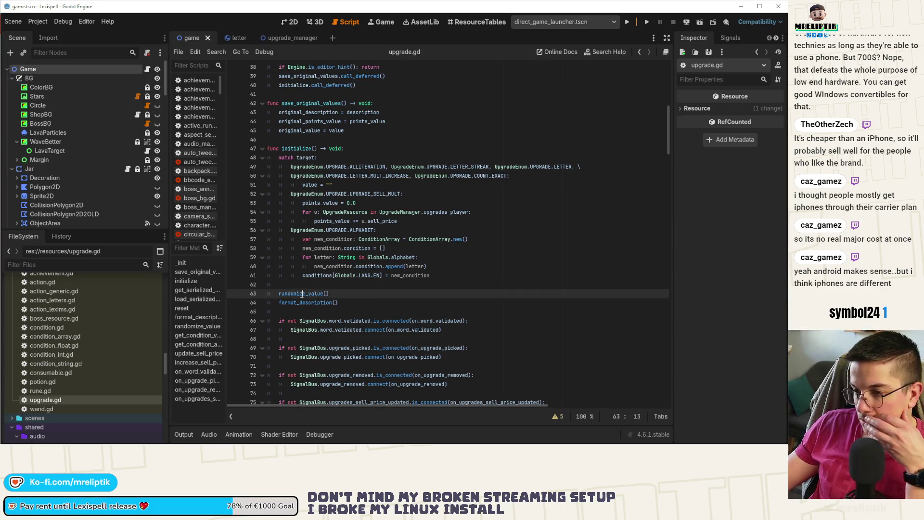
double_click(310, 304)
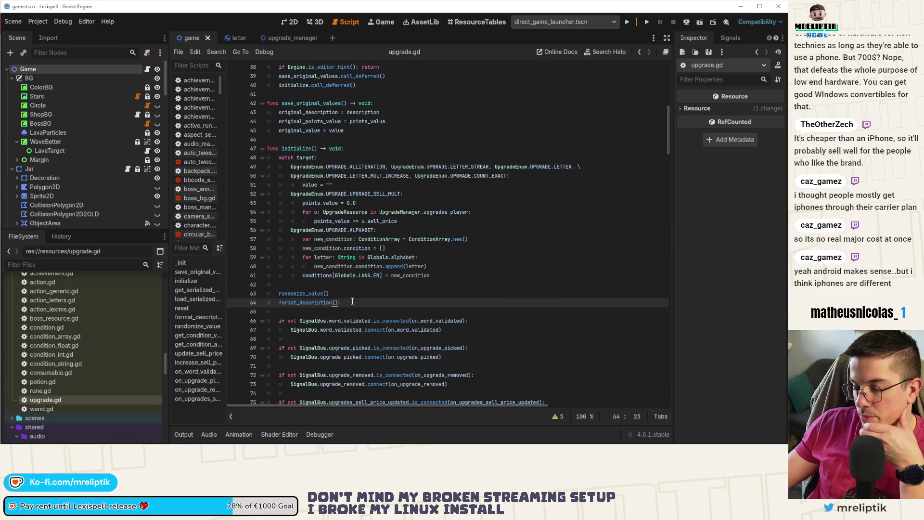
mouse_move(92, 444)
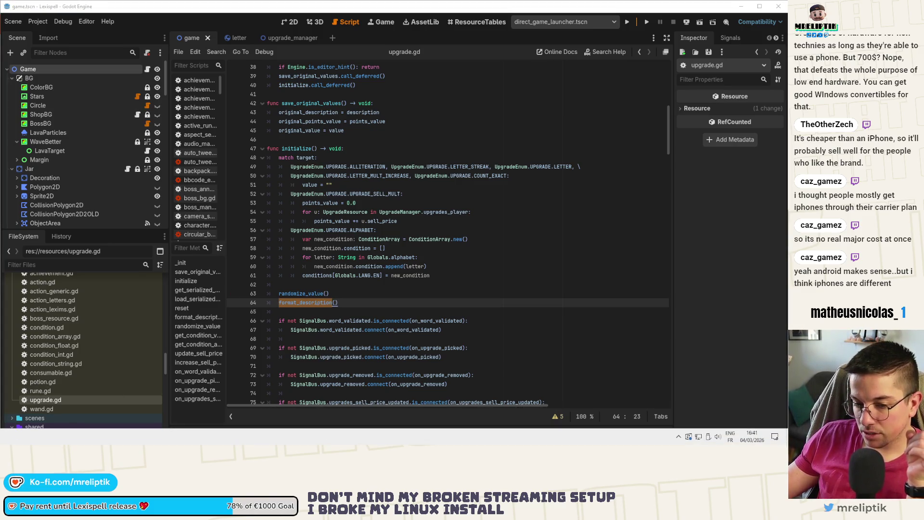
key(alt+Tab)
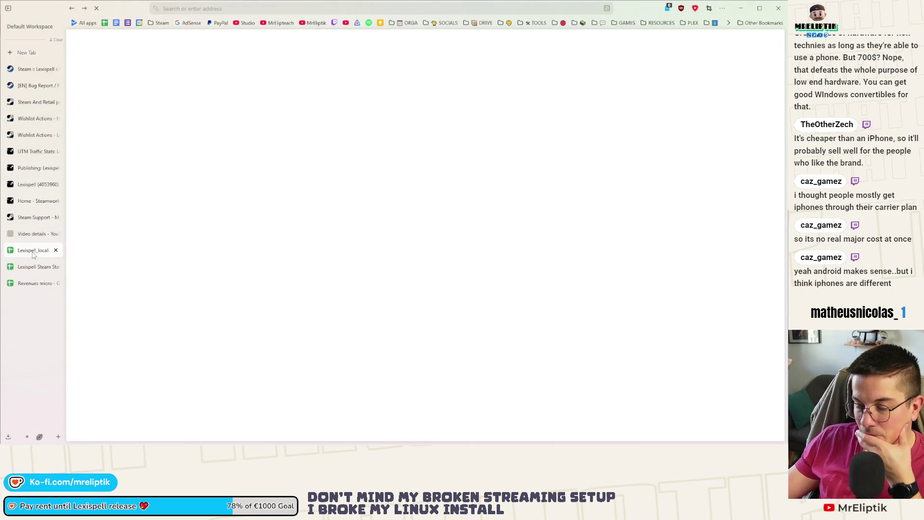
Step: Open the Lexispell_localization spreadsheet and scroll Sheet1 down to the UPGRADE rows near row 520
click(33, 255)
scroll(182, 299, down, 5)
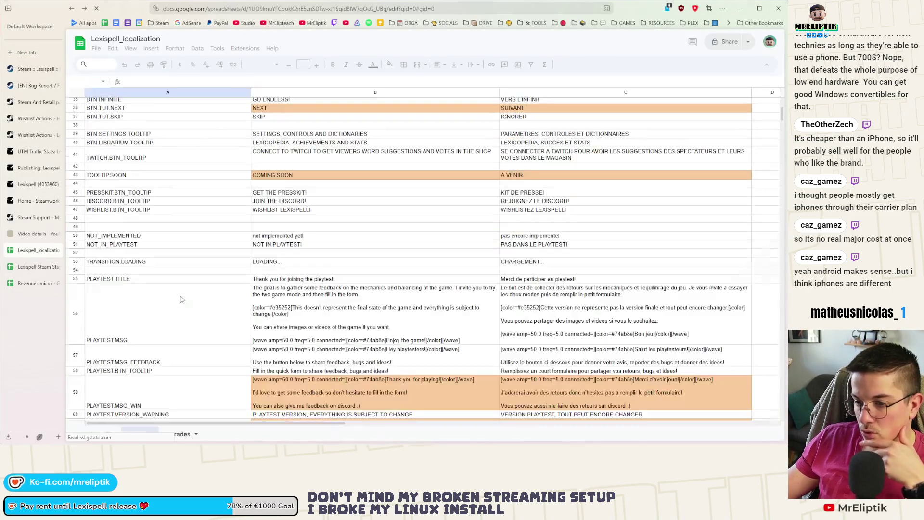
scroll(182, 300, down, 5)
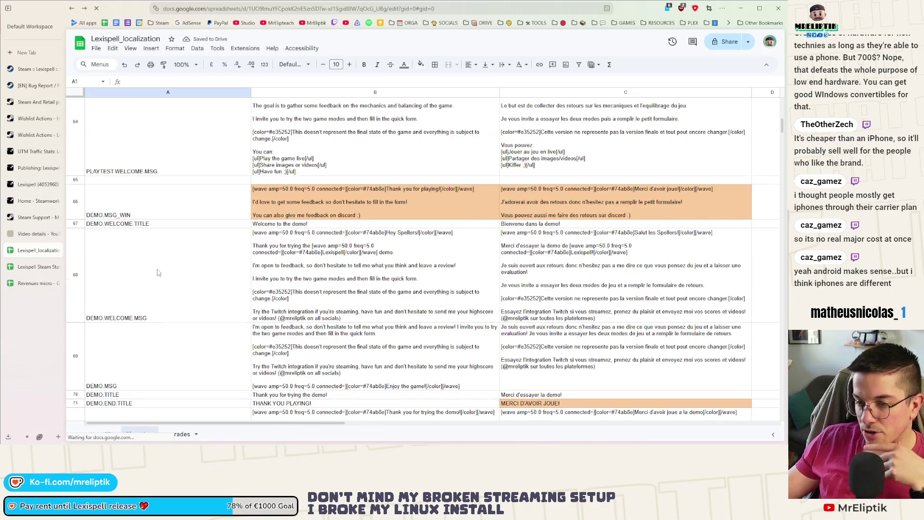
scroll(160, 283, down, 10)
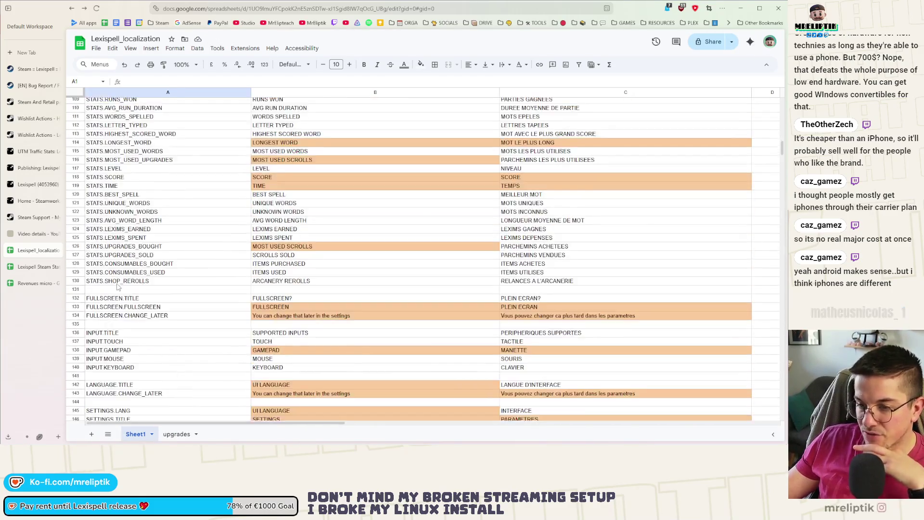
scroll(142, 293, down, 10)
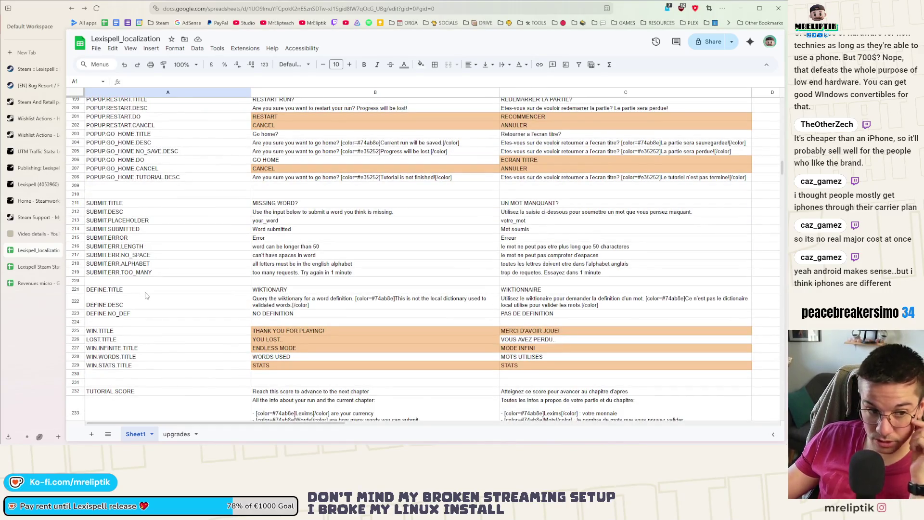
scroll(147, 295, down, 12)
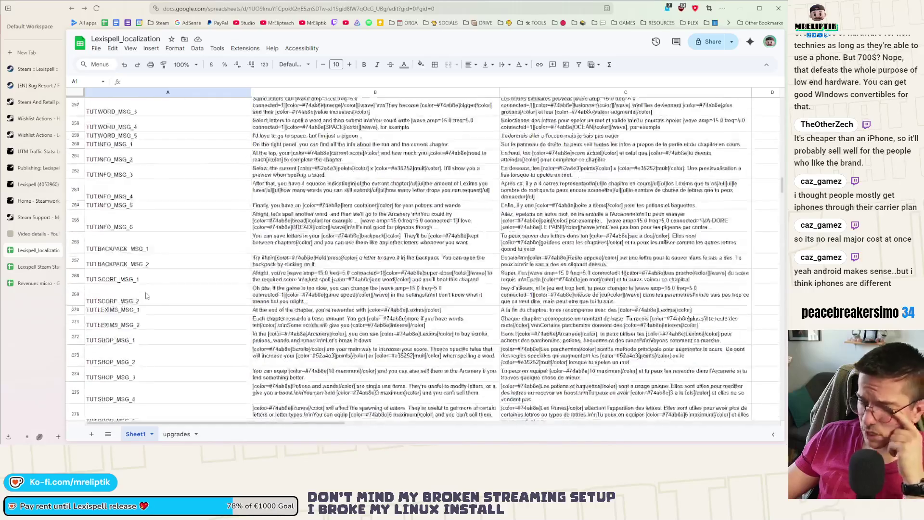
scroll(150, 300, down, 4)
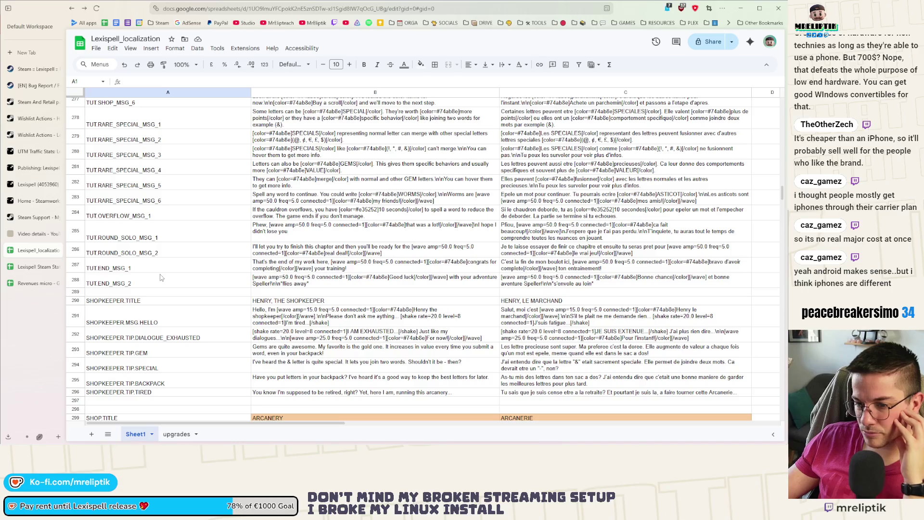
scroll(161, 278, down, 3)
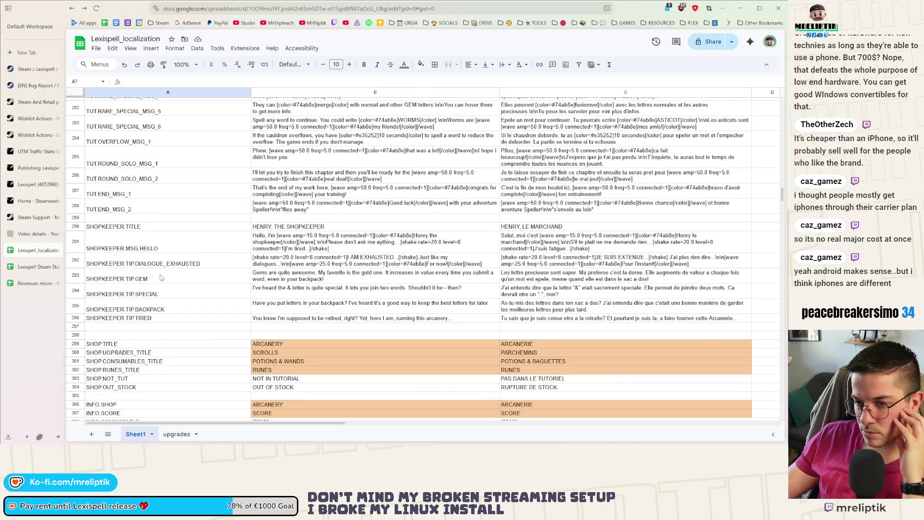
scroll(161, 278, down, 20)
scroll(170, 273, down, 15)
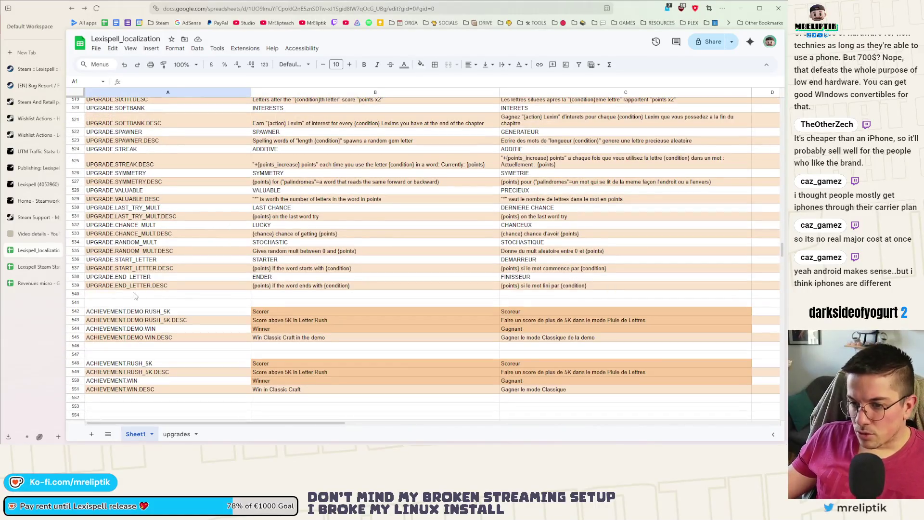
Step: Insert blank rows at row 540, before the achievement keys
right_click(135, 296)
click(116, 298)
shift+right_click(110, 300)
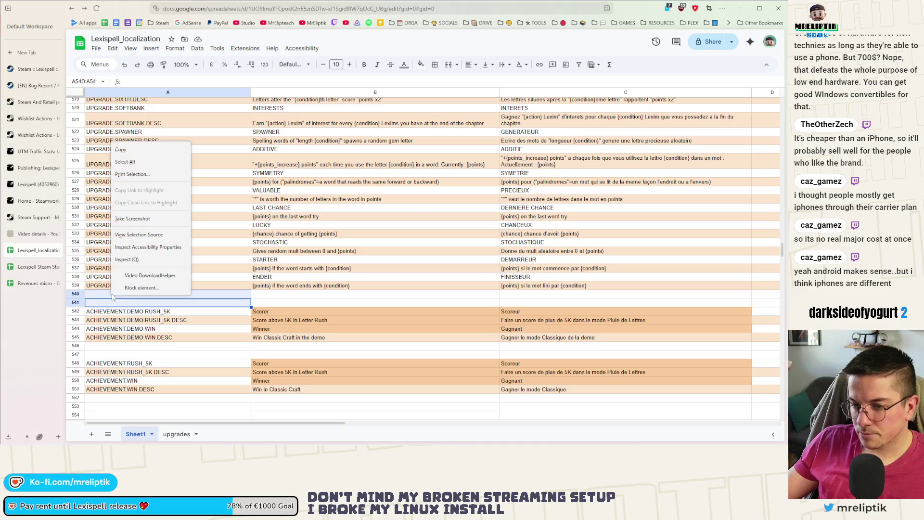
click(110, 297)
right_click(109, 298)
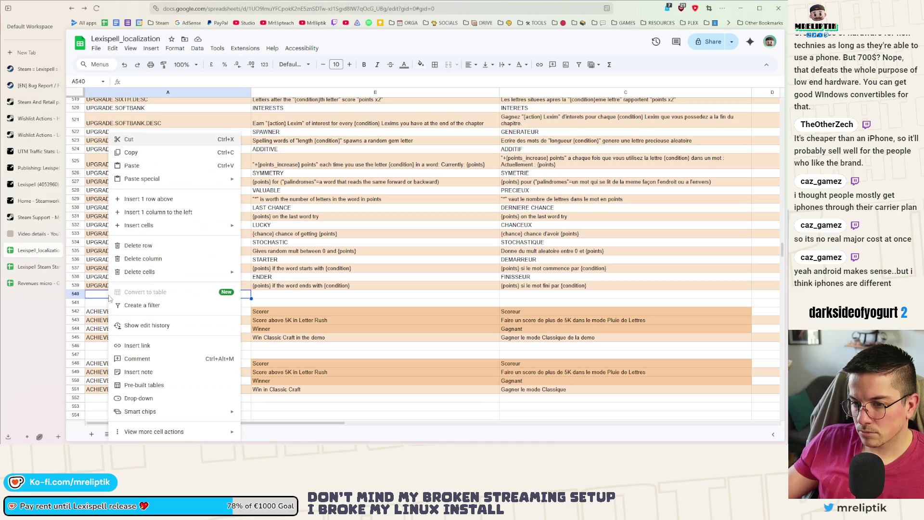
click(159, 199)
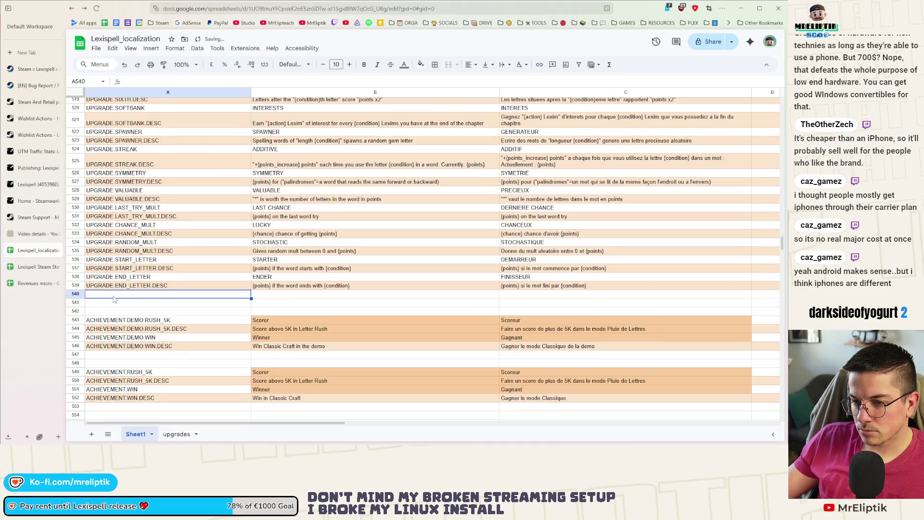
shift+click(114, 301)
right_click(112, 301)
click(163, 233)
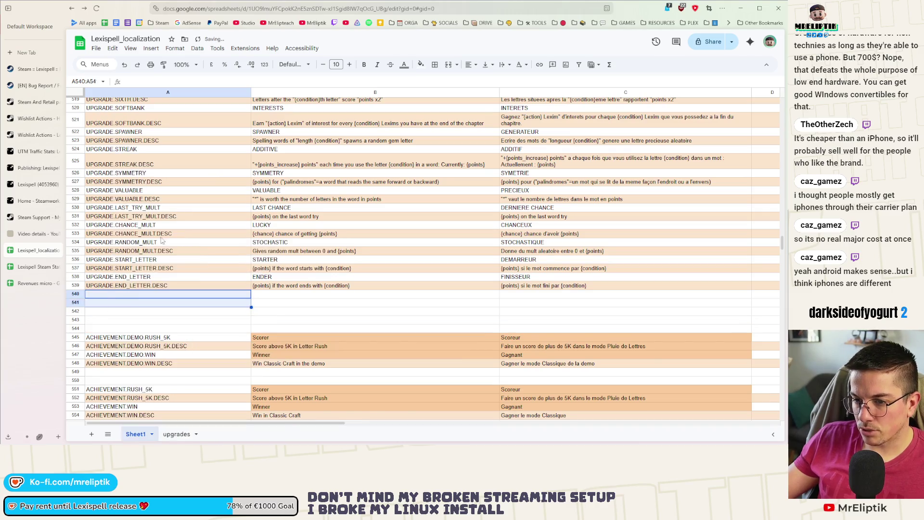
right_click(134, 304)
click(159, 216)
Step: Enter key UPGRADE.ALPHABET in A540 and UPGRADE.ALPHABET.DESC in A541
click(128, 295)
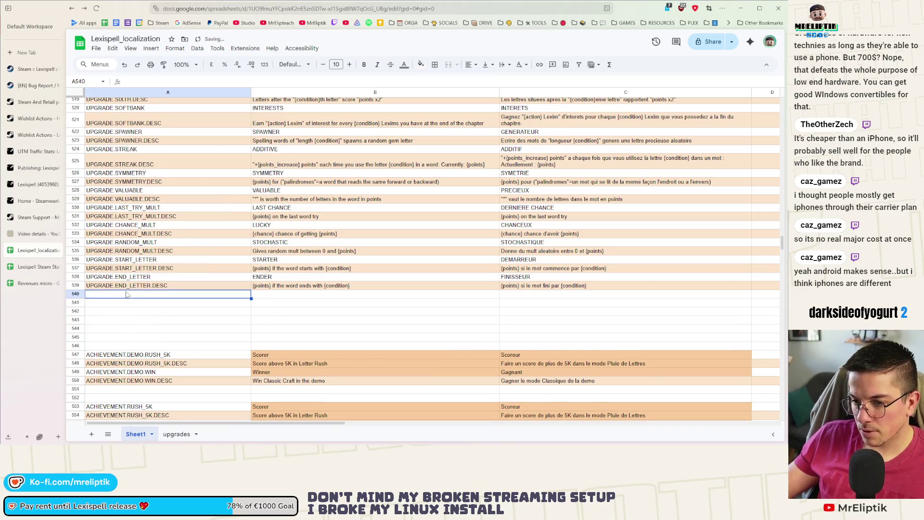
text(UPGRADE.ALPHABET)
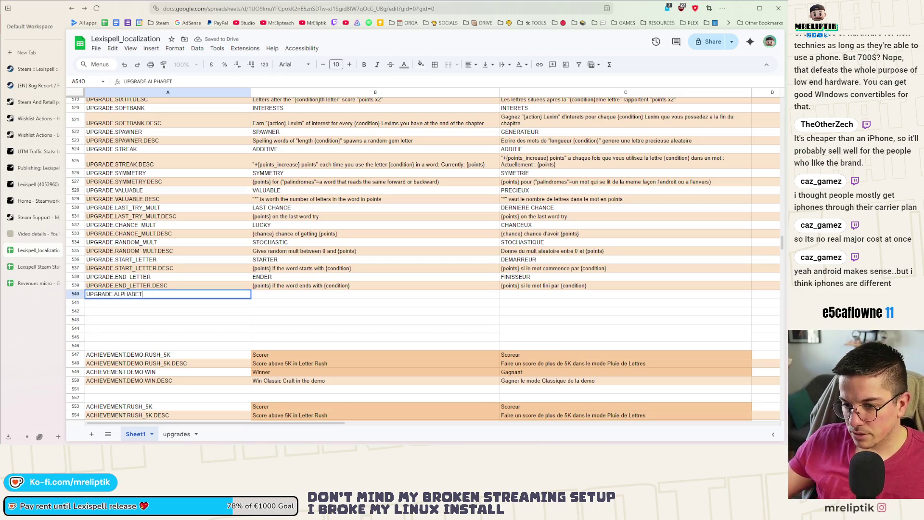
key(Return)
click(151, 299)
key(ctrl+c)
click(145, 304)
key(ctrl+v)
text(ESC)
key(Return)
Step: Enter the English name ALPHABET in cell B540
click(285, 294)
text(ALPHABEZ)
text(ET)
key(Return)
click(451, 296)
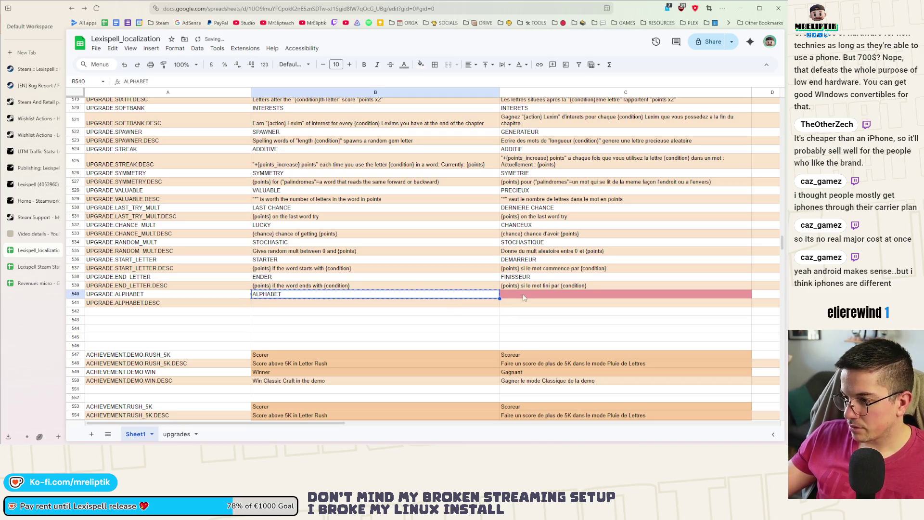
Step: Write B541 as "+{points_increase} mult" per letter used, adapting the STREAK text from B525
click(429, 312)
click(302, 304)
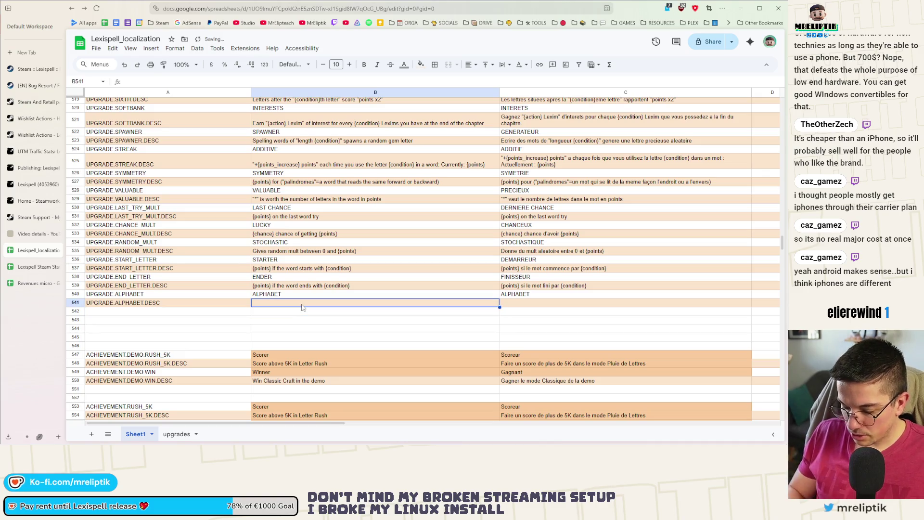
text({)
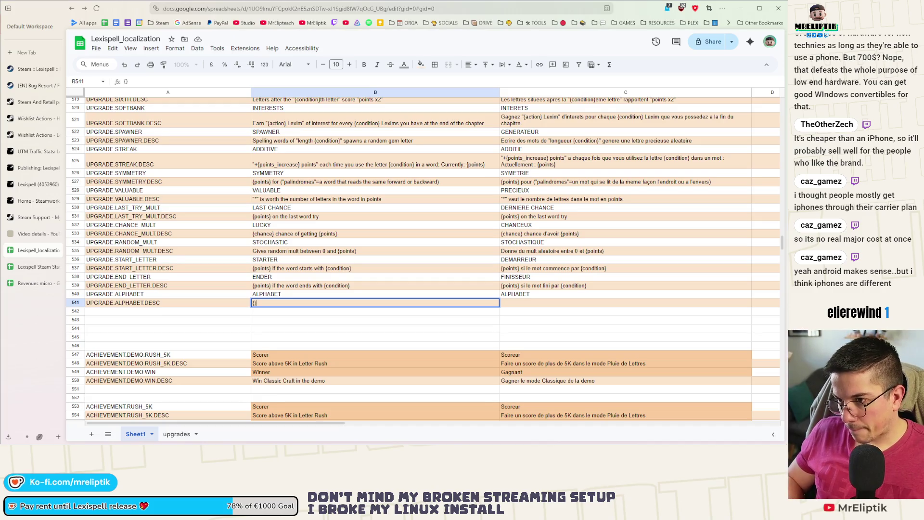
click(307, 161)
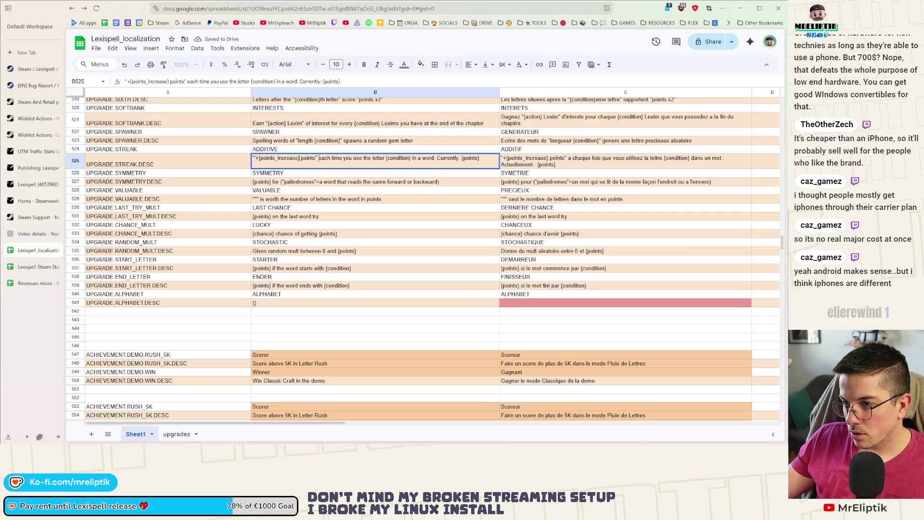
drag(317, 159, 248, 162)
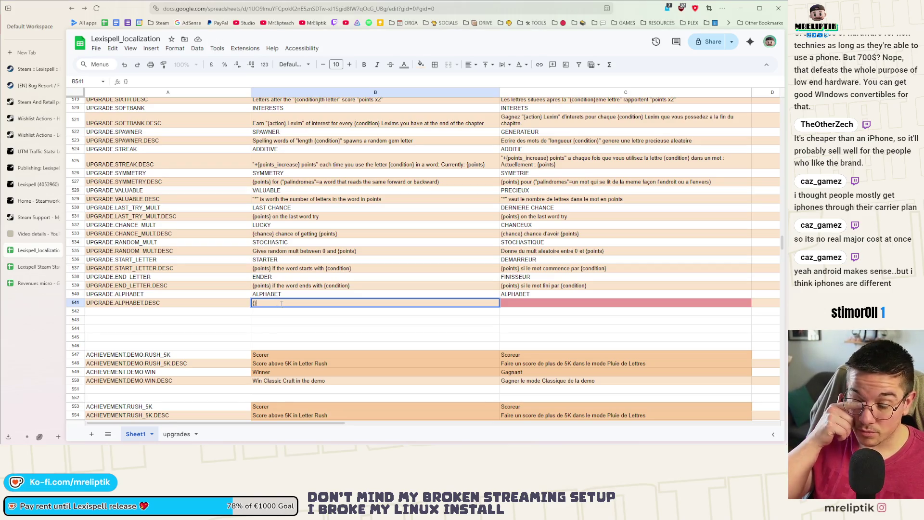
text("+{points_increase} points")
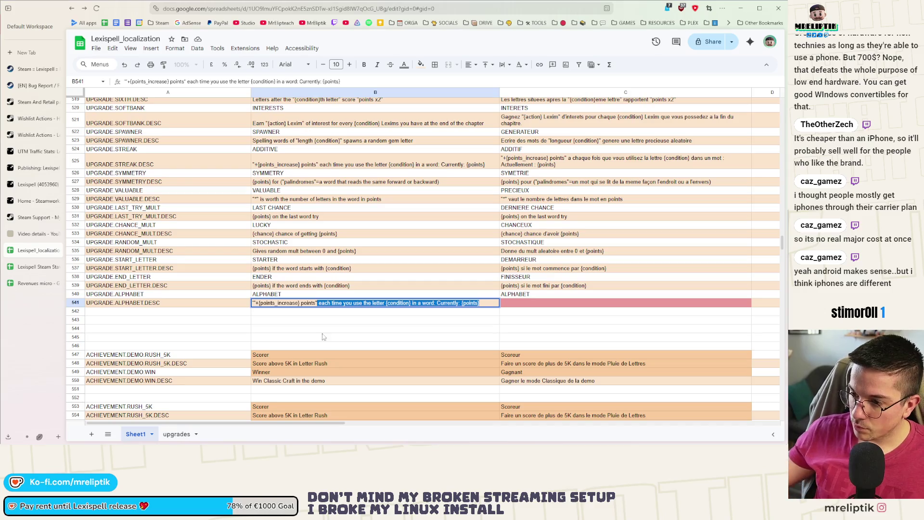
key(Delete)
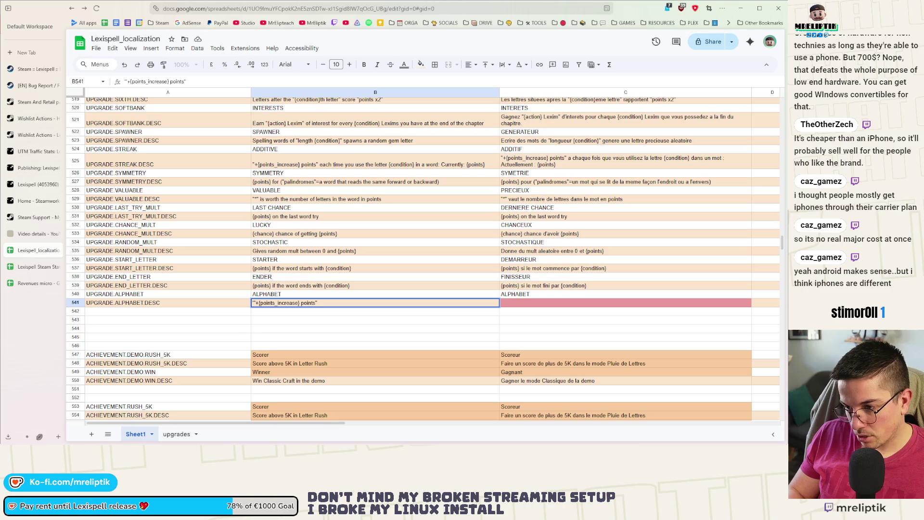
text(mult)
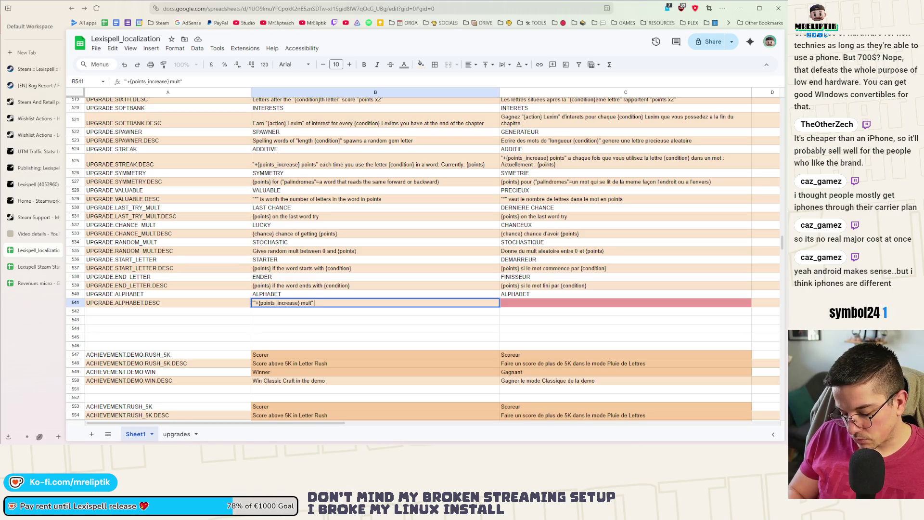
text(er)
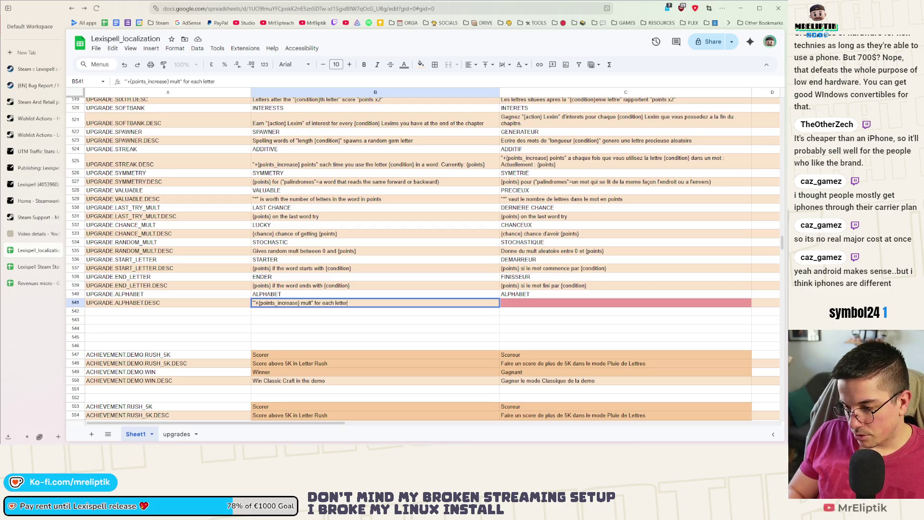
text( used)
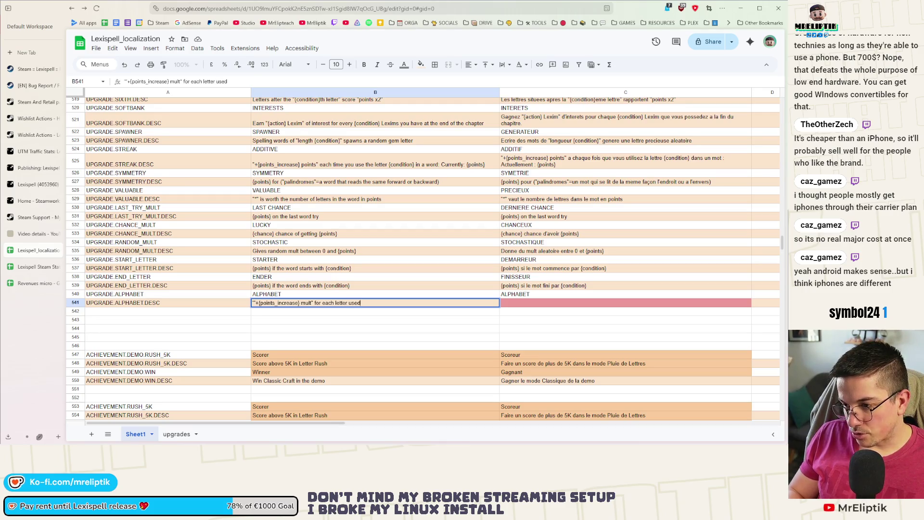
text(. )
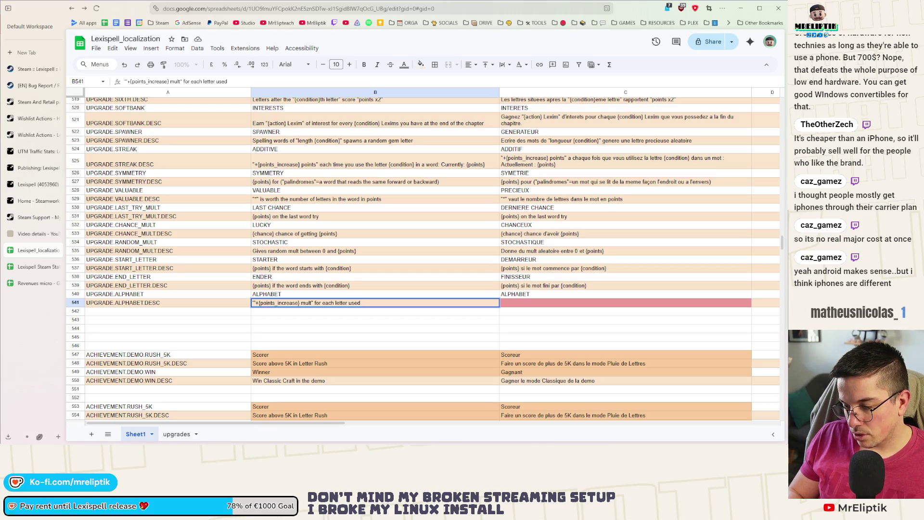
text(+26 mult)
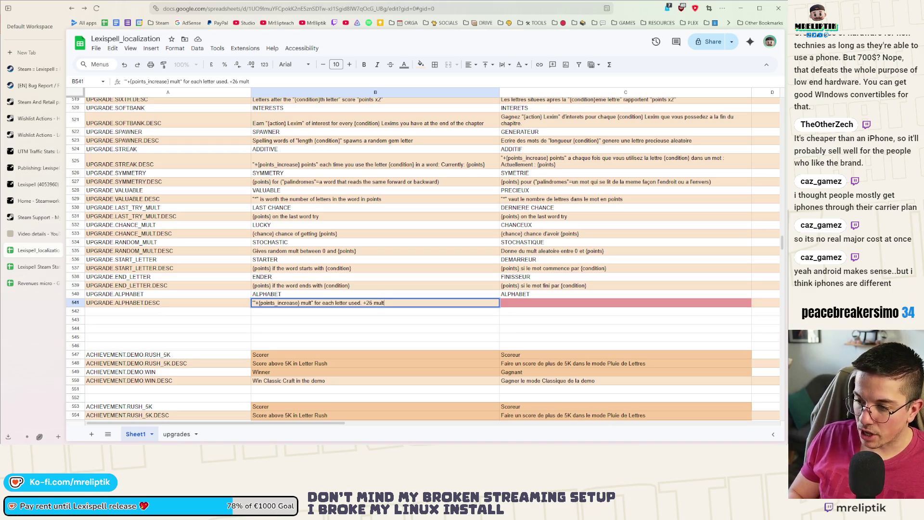
Step: Quote the +26 mult text and append "when all letter have been used: {condition}" in B541
text(")
key(Left)
key(Left)
key(Left)
text(")
key(End)
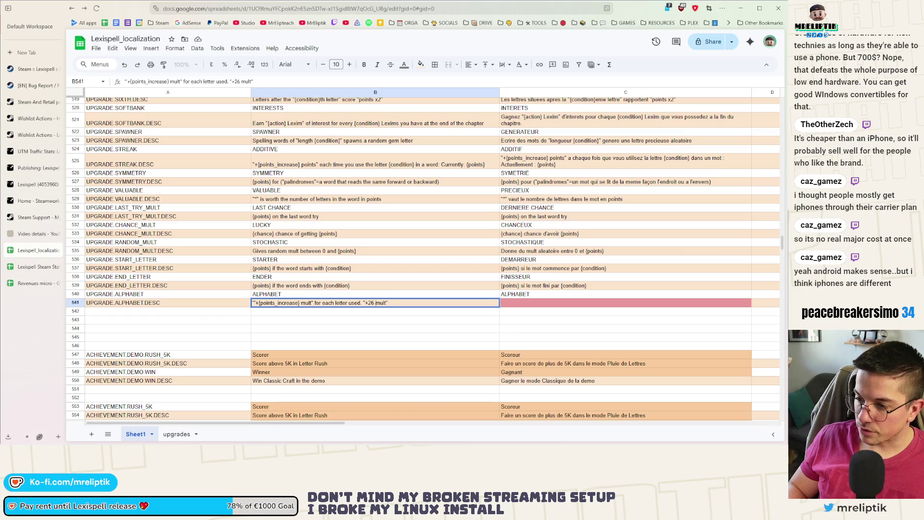
text(when all let)
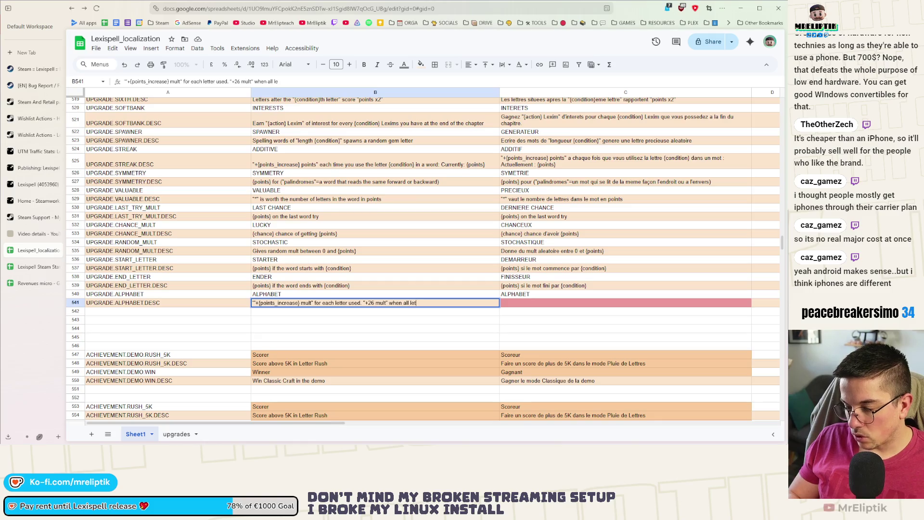
text(ter have been used)
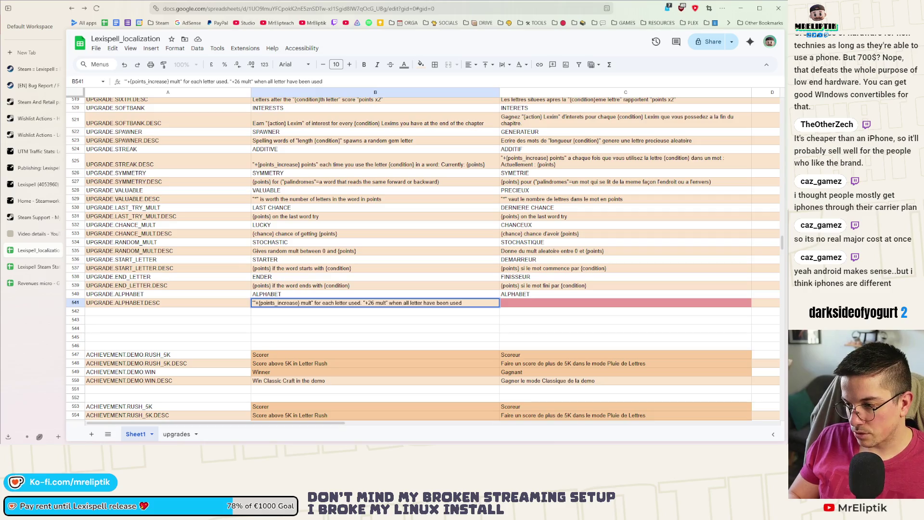
text(: )
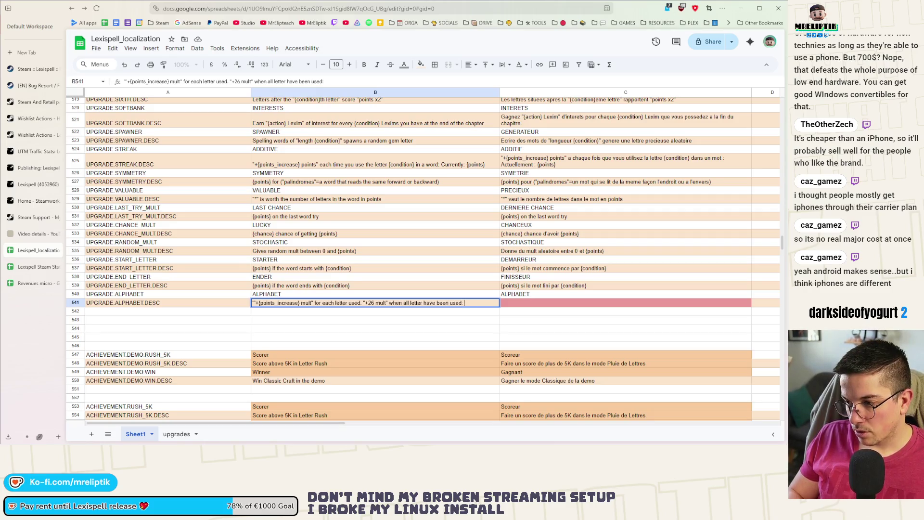
text({condition})
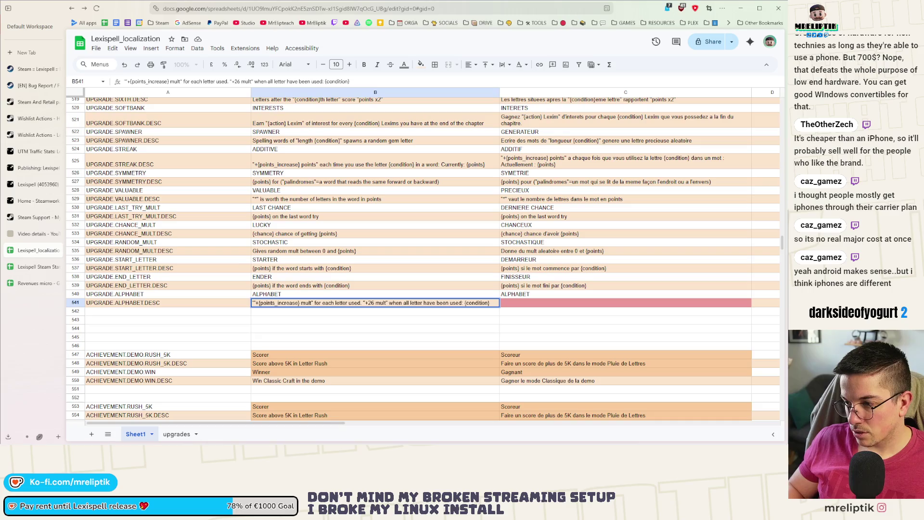
click(423, 320)
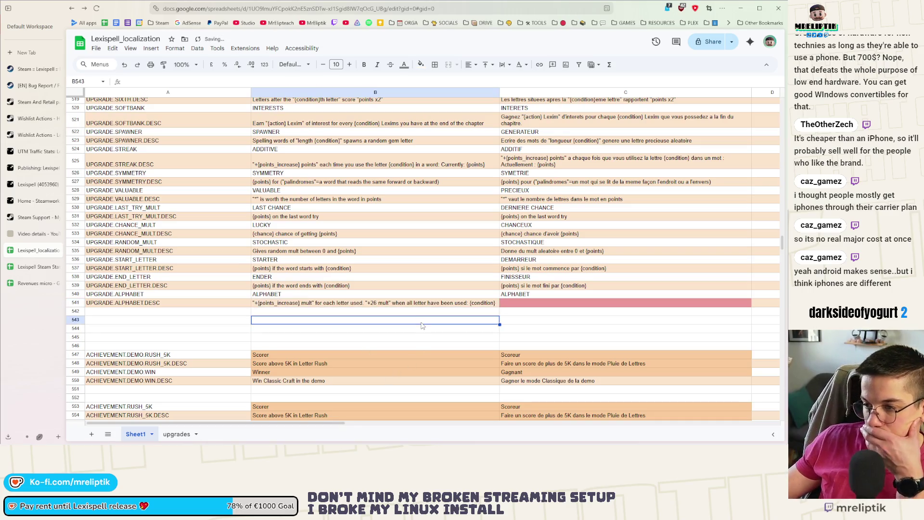
Step: Copy the English ALPHABET description from B541 into the French cell C541
click(430, 311)
click(391, 305)
key(ctrl+c)
key(Right)
key(ctrl+v)
key(Down)
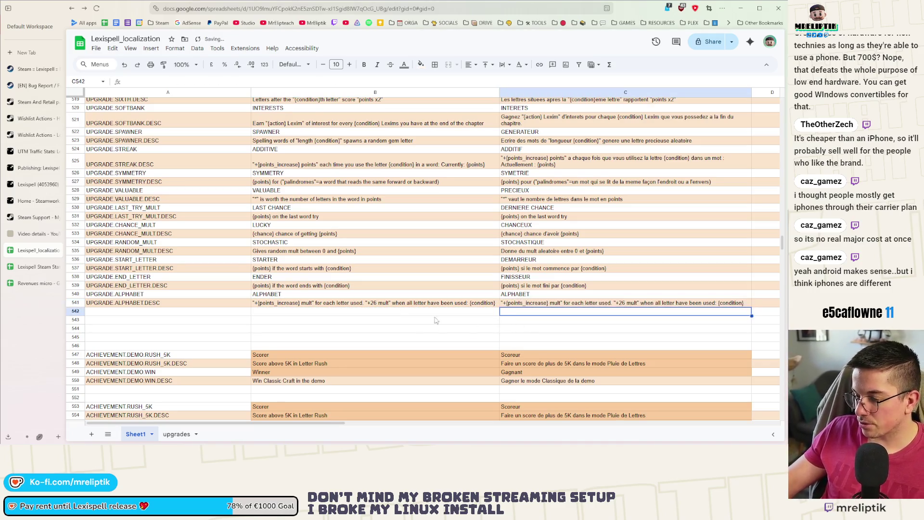
Step: Download the sheet as a CSV file and minimize the browser
click(98, 49)
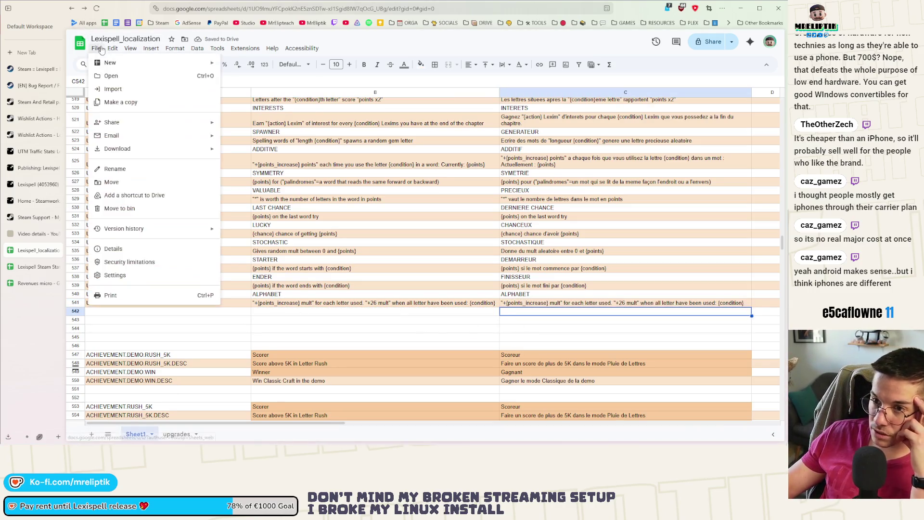
click(260, 206)
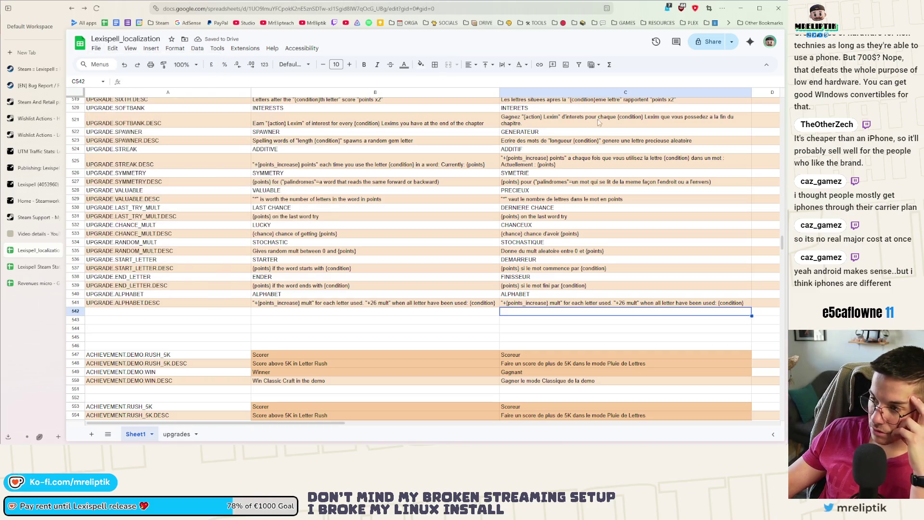
click(741, 8)
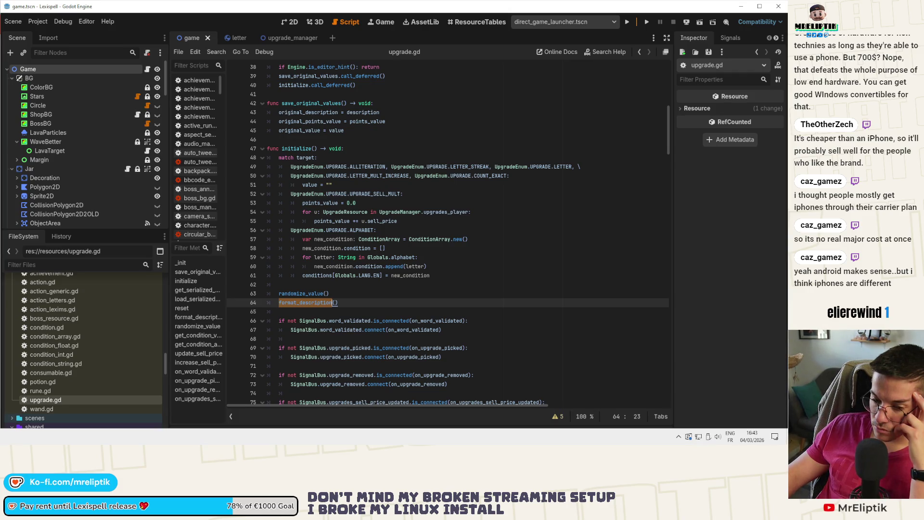
Step: Switch back to Godot and run the project to show the Lexispell title screen
key(alt+Tab)
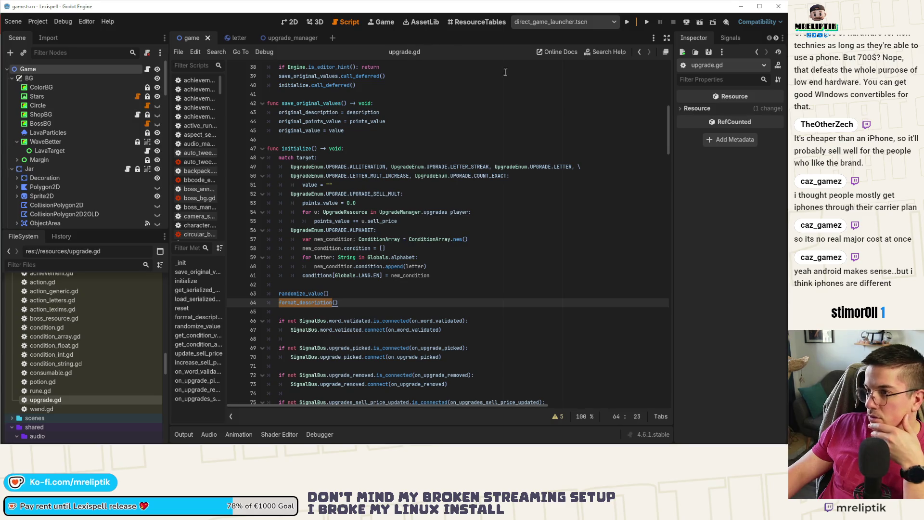
click(628, 23)
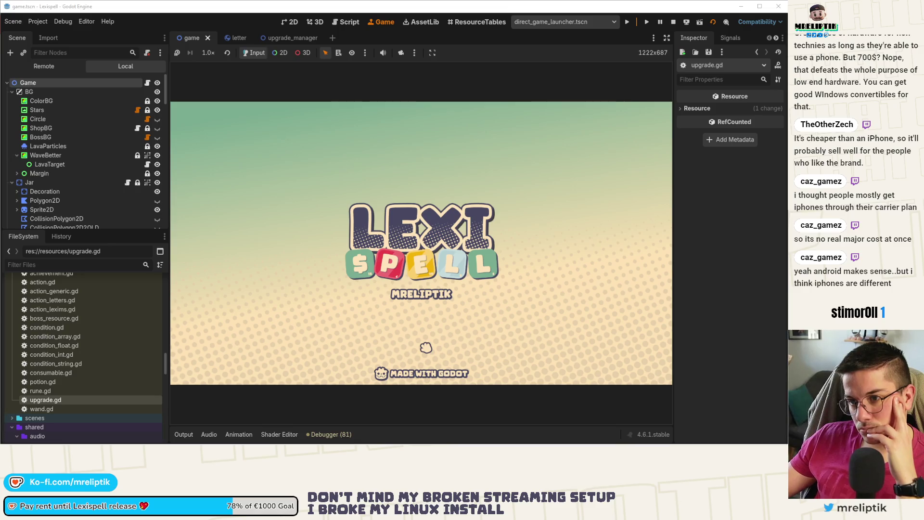
Step: Start Chapter 1, equip ALPHABET from the debug panel, and play letters to test its mult
click(426, 347)
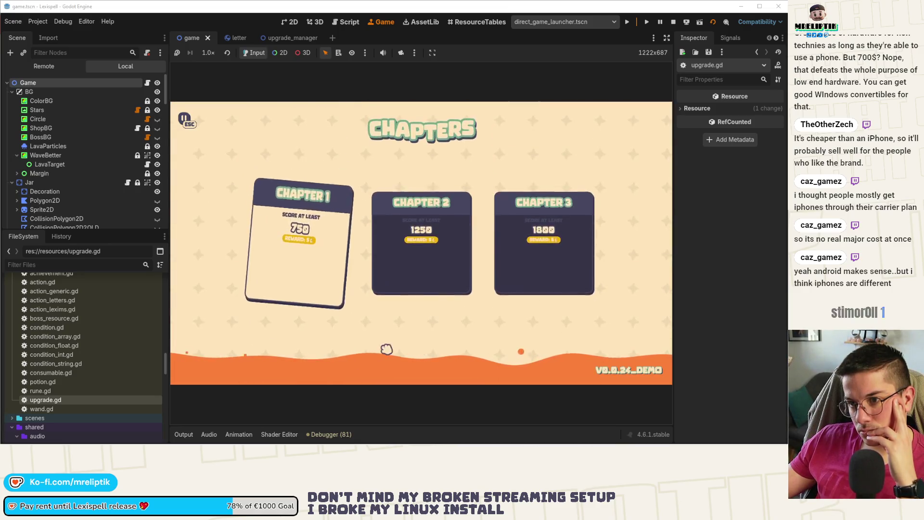
click(271, 251)
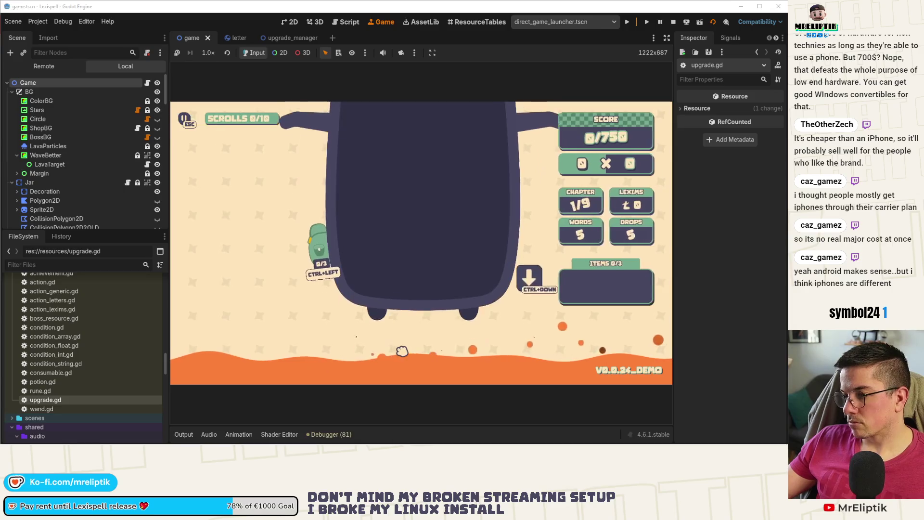
key(d)
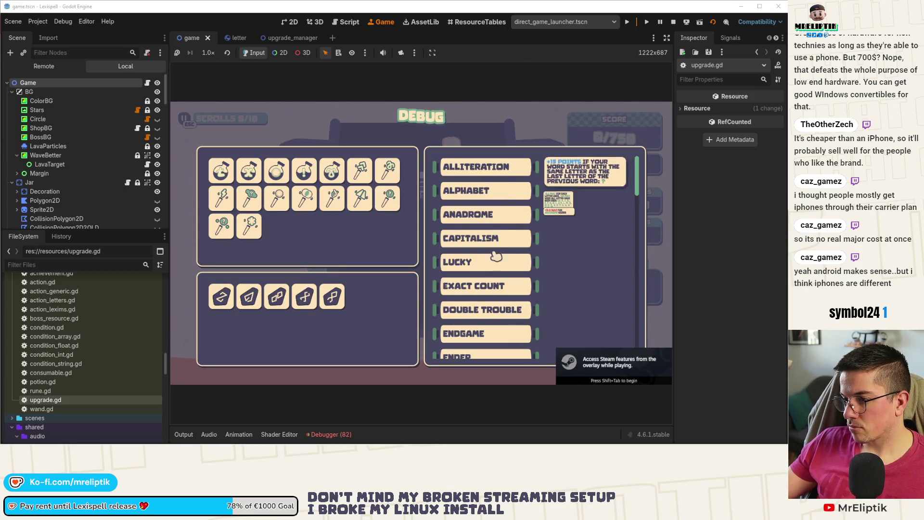
scroll(554, 264, down, 2)
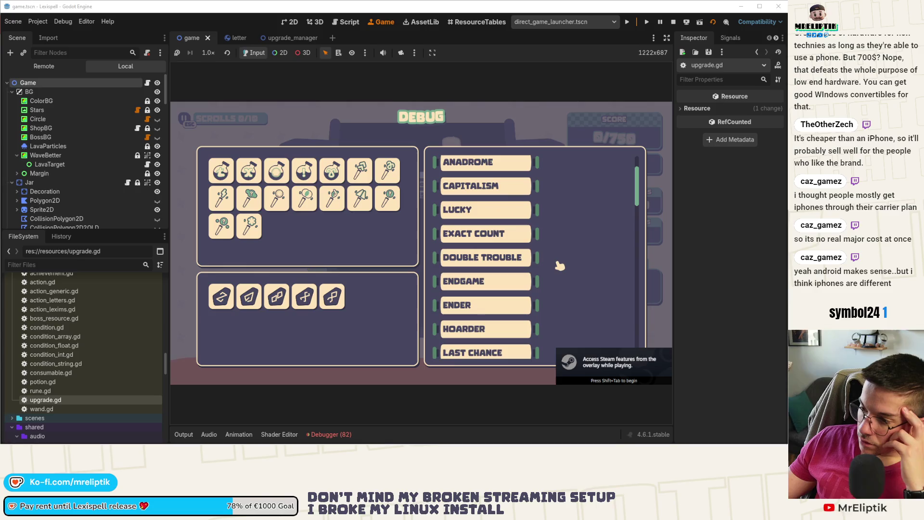
scroll(555, 264, up, 2)
click(494, 192)
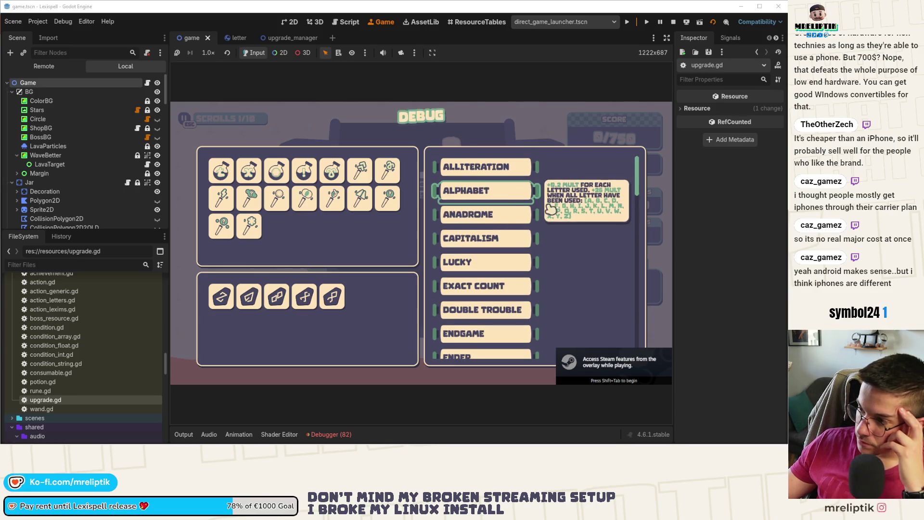
key(Escape)
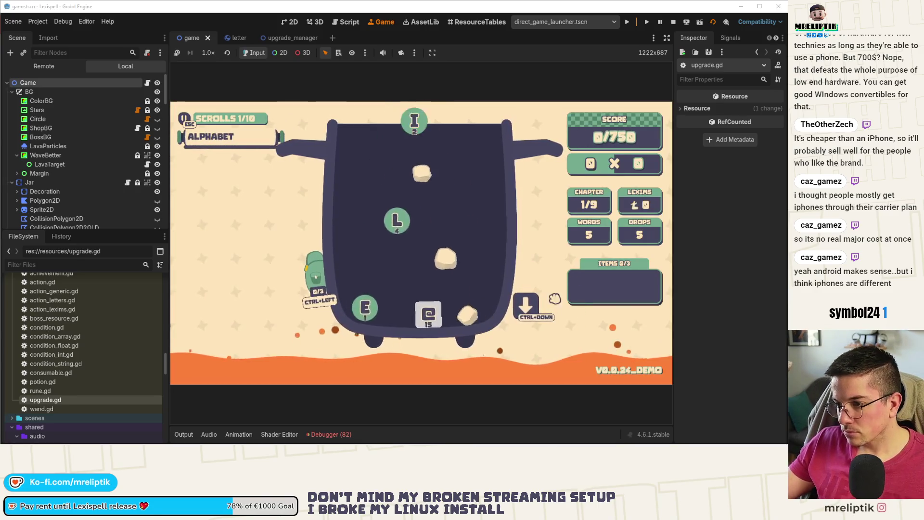
mouse_move(264, 142)
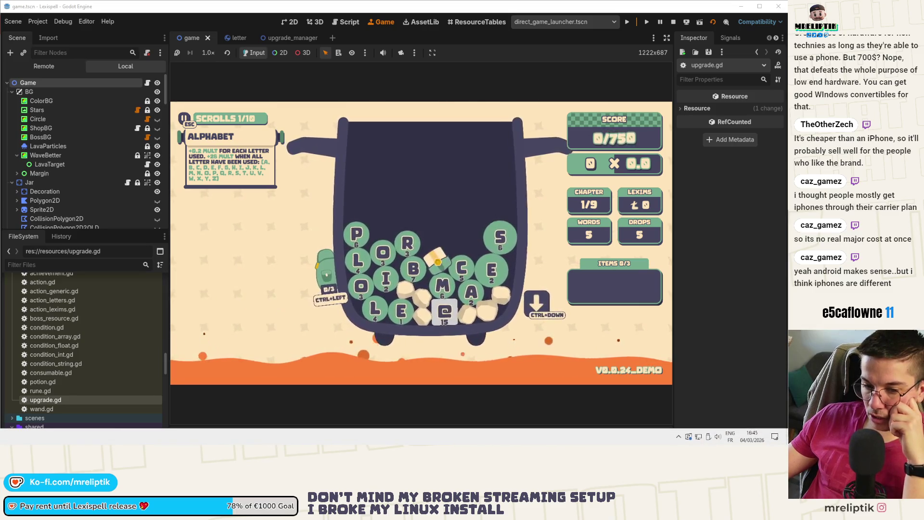
key(alt+Tab)
Step: Delete the per-letter mult sentence from the ALPHABET description in B541
double_click(297, 303)
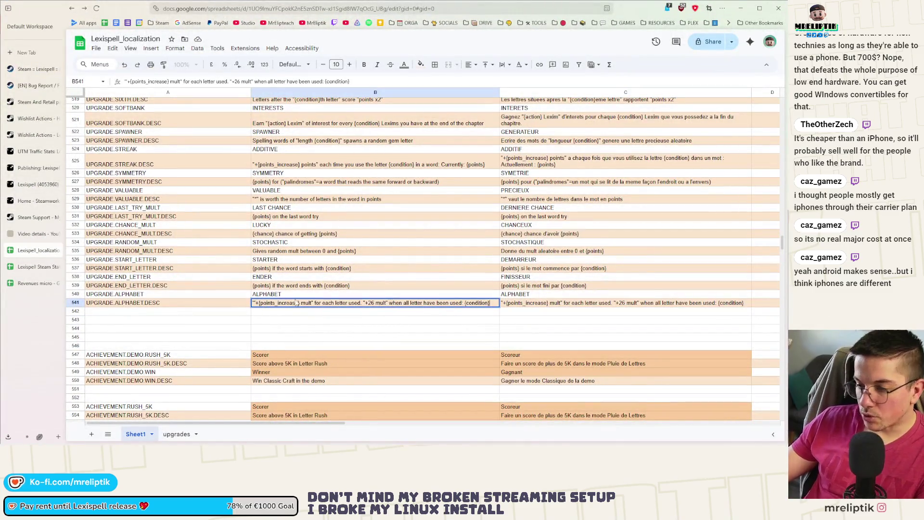
key(shift+Return)
key(Down)
key(Return)
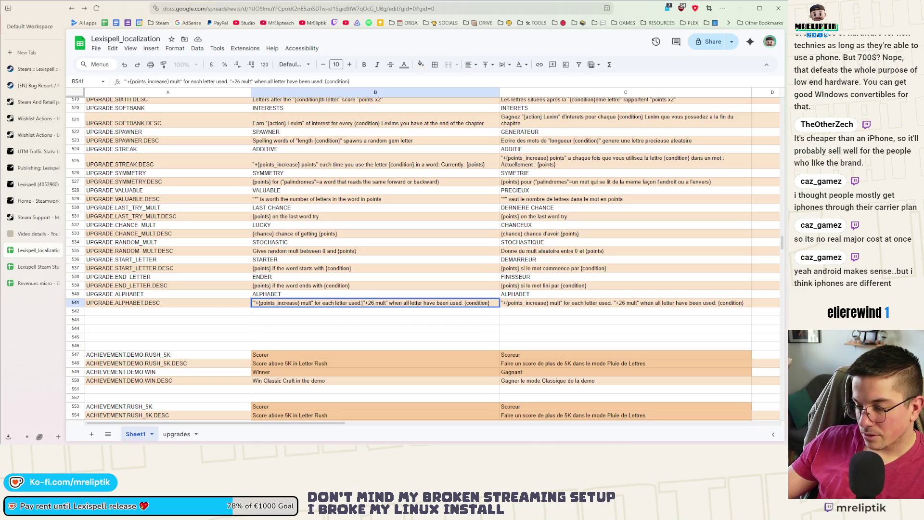
drag(363, 303, 222, 310)
key(BackSpace)
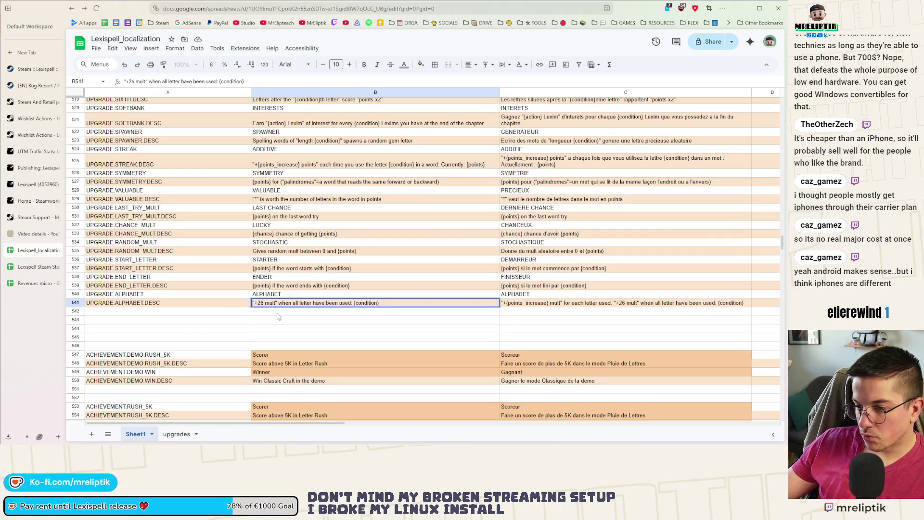
key(Return)
Step: Append '. Currently: {points}. Letters use:' to the ALPHABET description
click(355, 304)
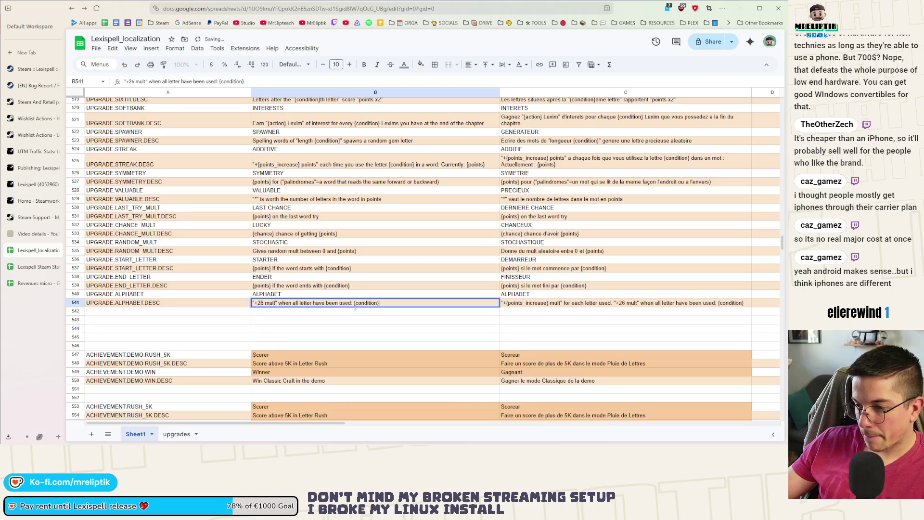
text(. Currently)
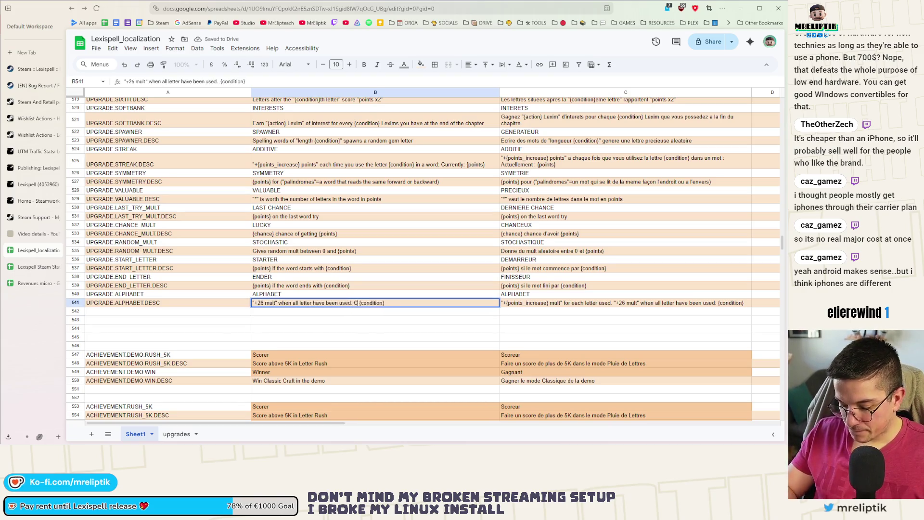
text(: {)
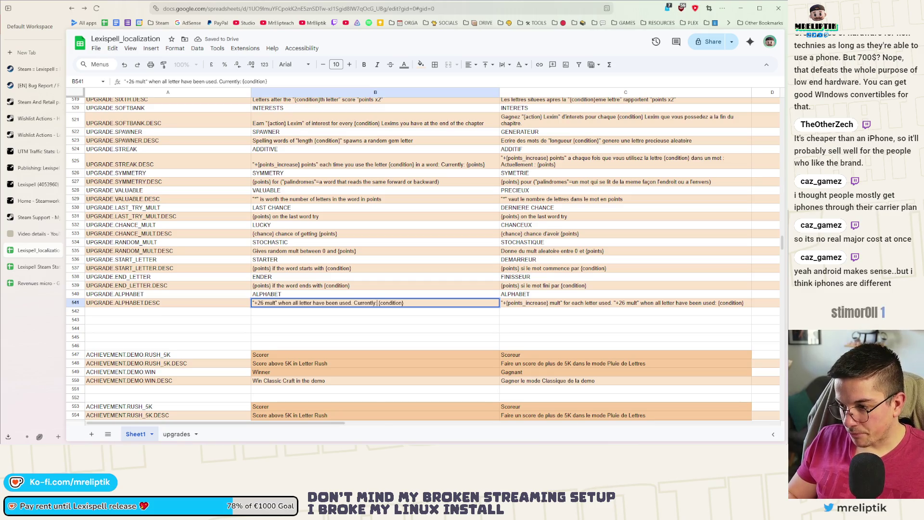
text(points})
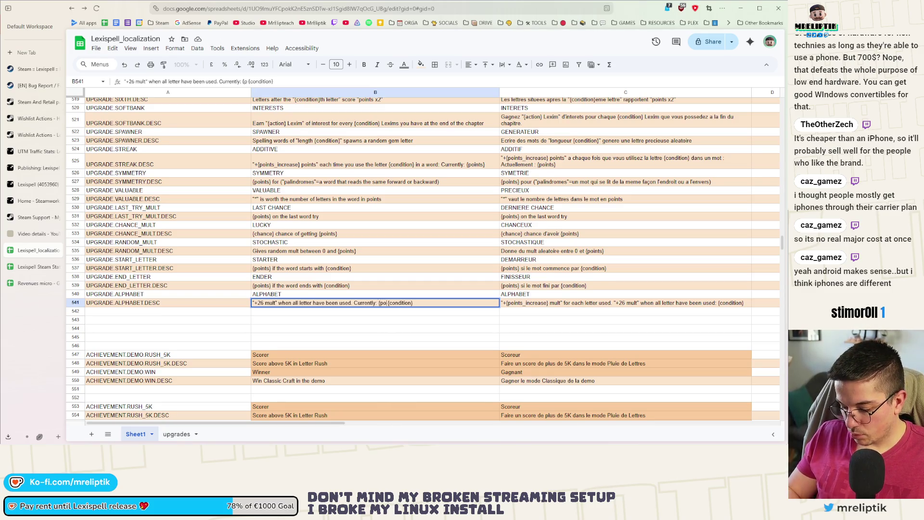
text(. Le)
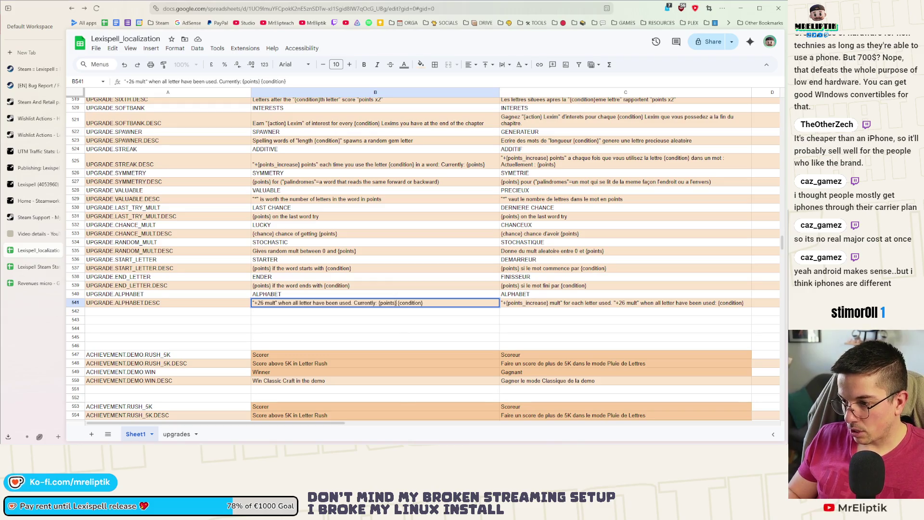
text(tter)
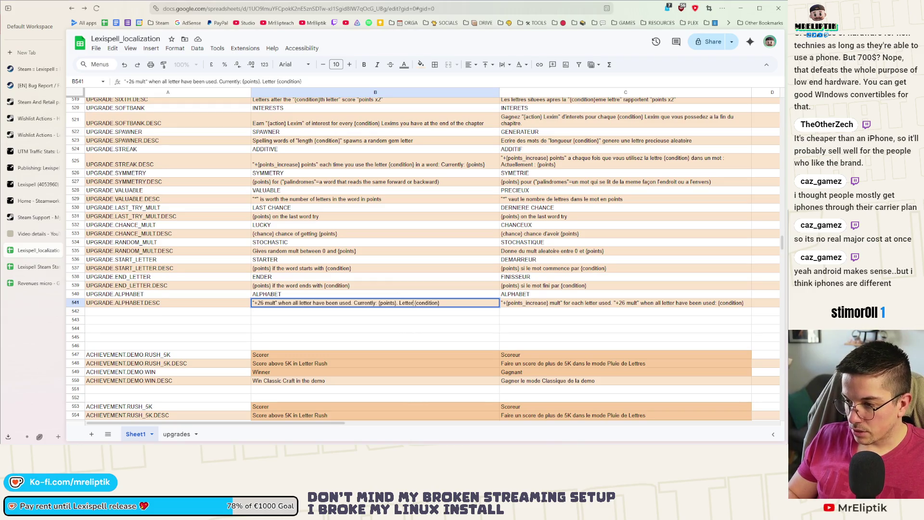
text(s us)
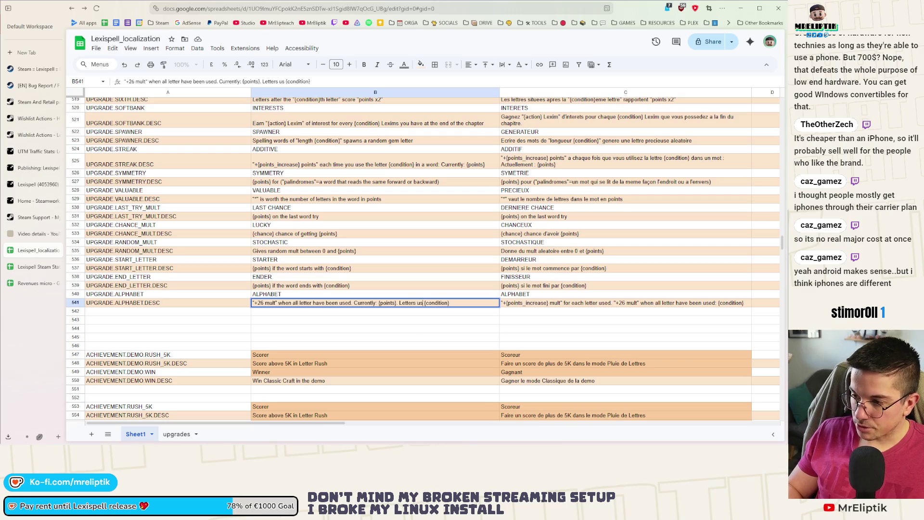
key(BackSpace)
key(BackSpace)
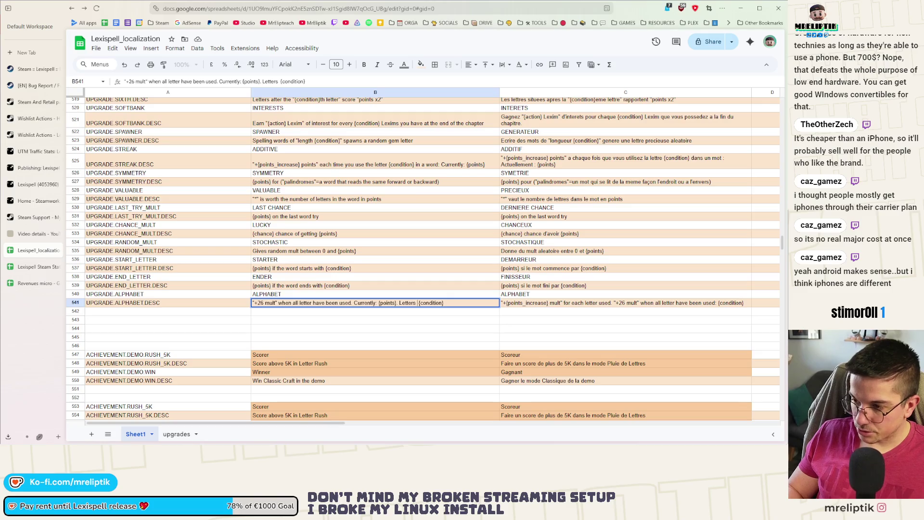
text(to use:)
key(ctrl+Return)
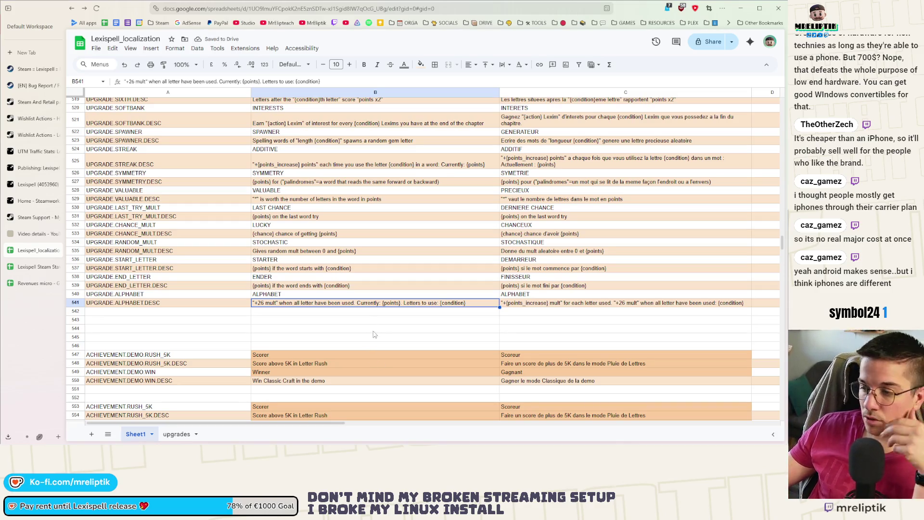
Step: Change 'Letters' to 'Left' and remove the space after 'Currently:'
double_click(398, 306)
drag(399, 303, 417, 303)
text(ft)
click(420, 321)
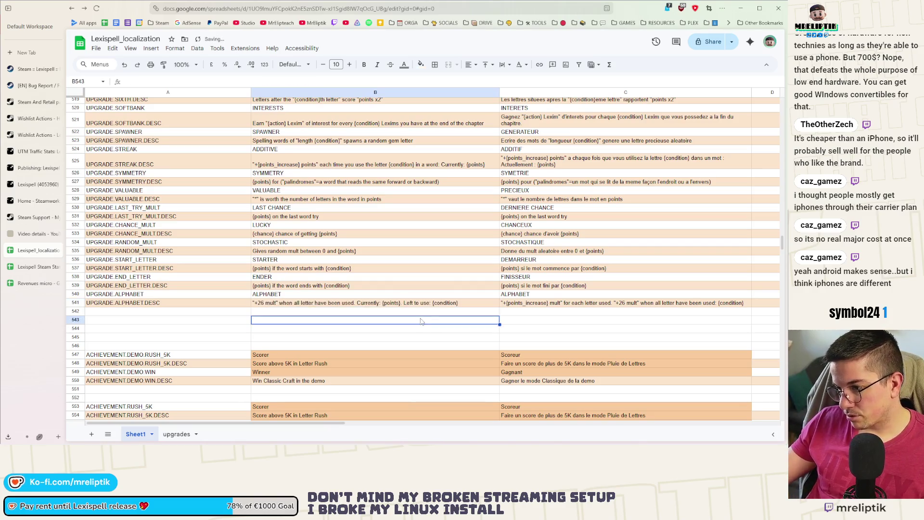
click(376, 302)
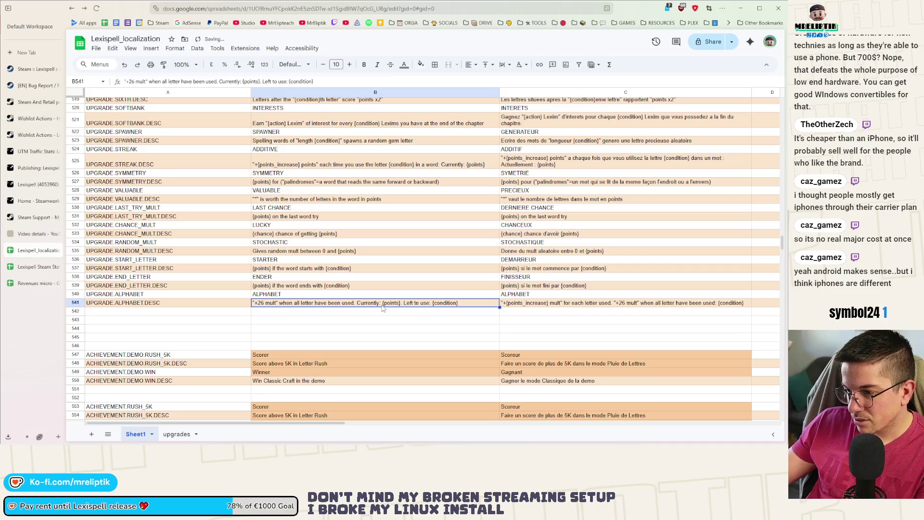
double_click(379, 305)
key(BackSpace)
key(Return)
double_click(427, 304)
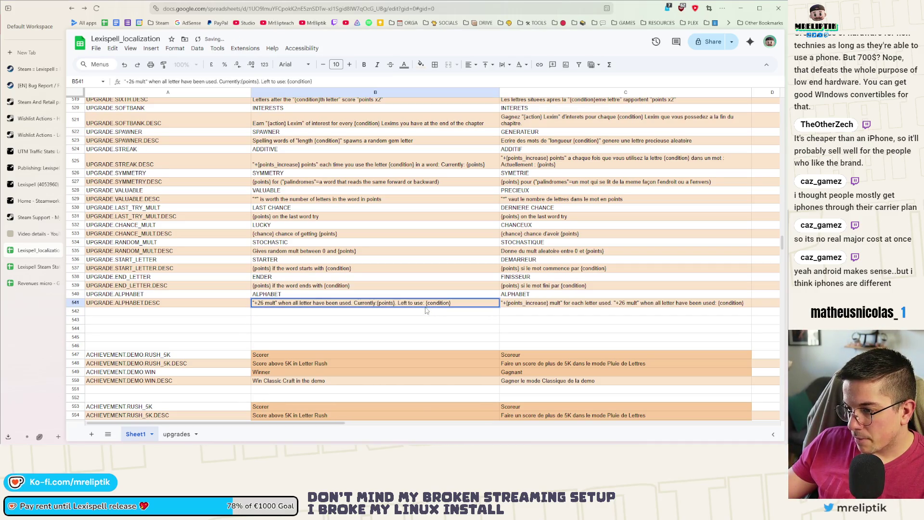
click(426, 311)
Step: Copy the '[r]+{value} mult[/r]' markup from the mult potion description in row 395
scroll(373, 327, up, 5)
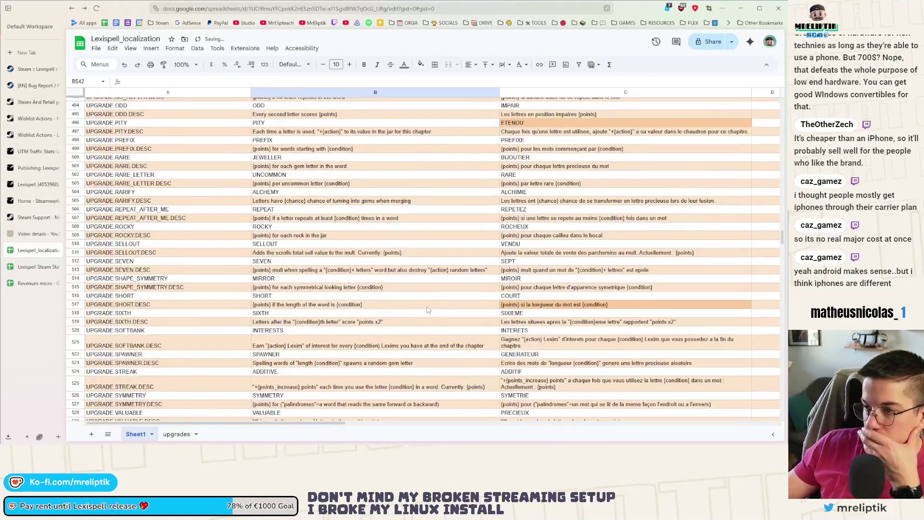
scroll(409, 301, down, 10)
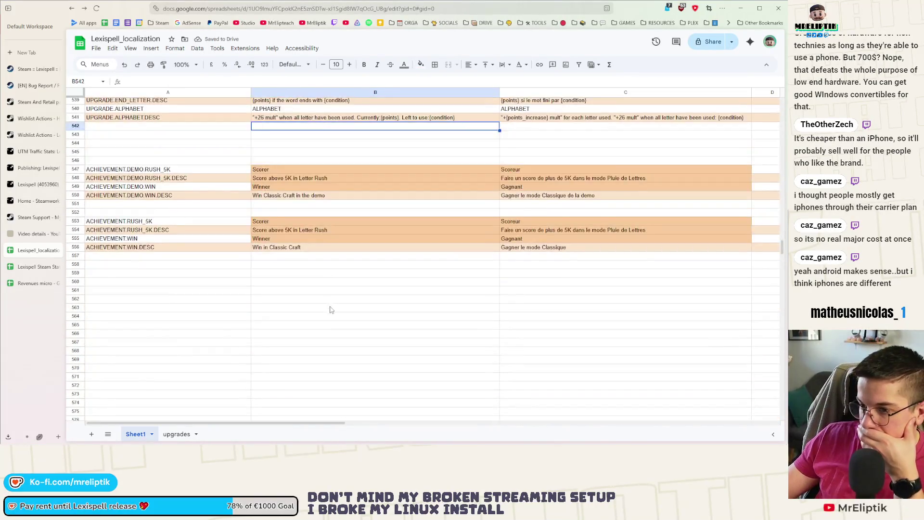
scroll(333, 311, up, 6)
scroll(318, 313, up, 15)
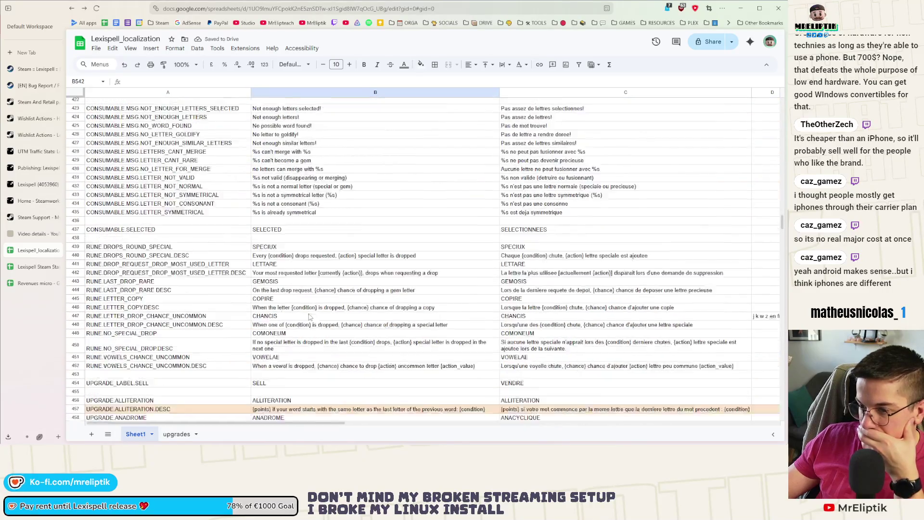
scroll(328, 284, up, 5)
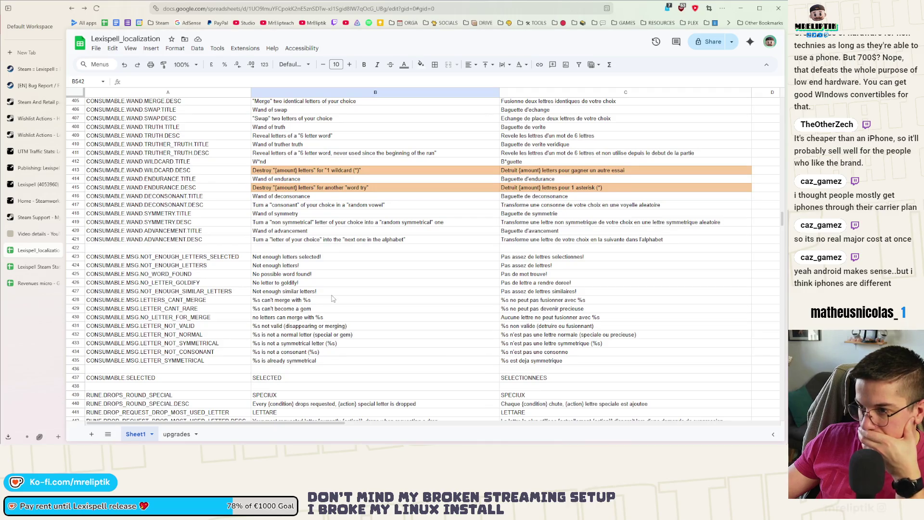
scroll(333, 298, up, 4)
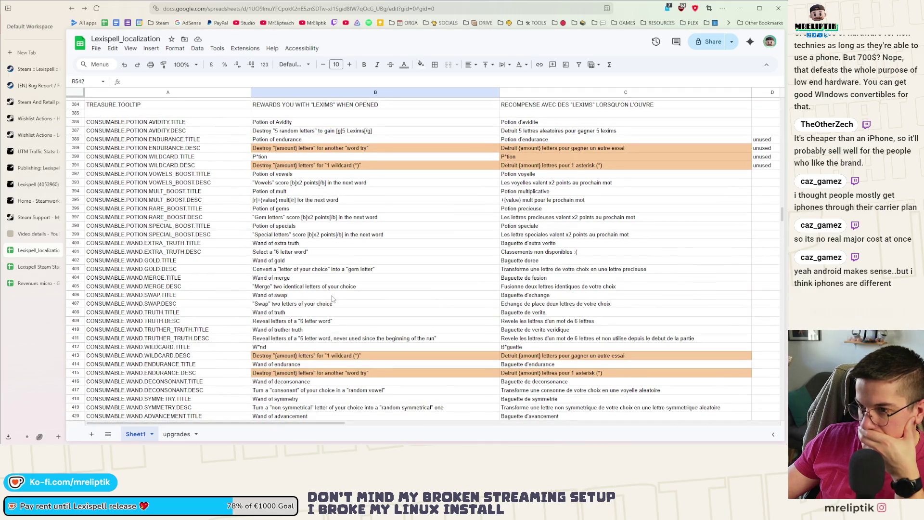
click(263, 202)
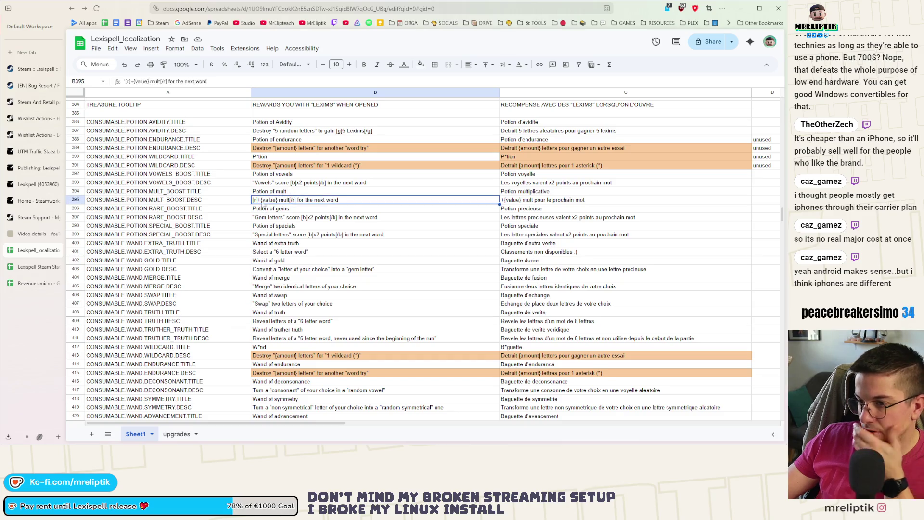
double_click(289, 200)
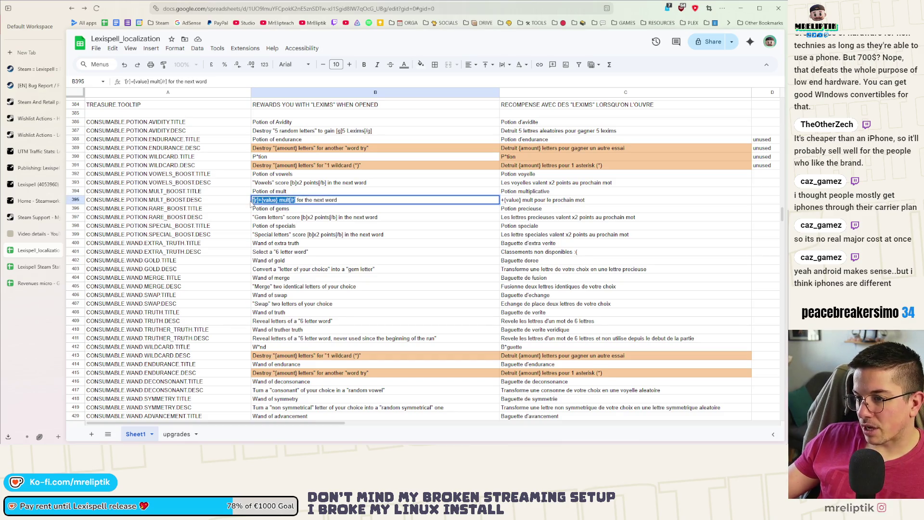
drag(297, 200, 259, 200)
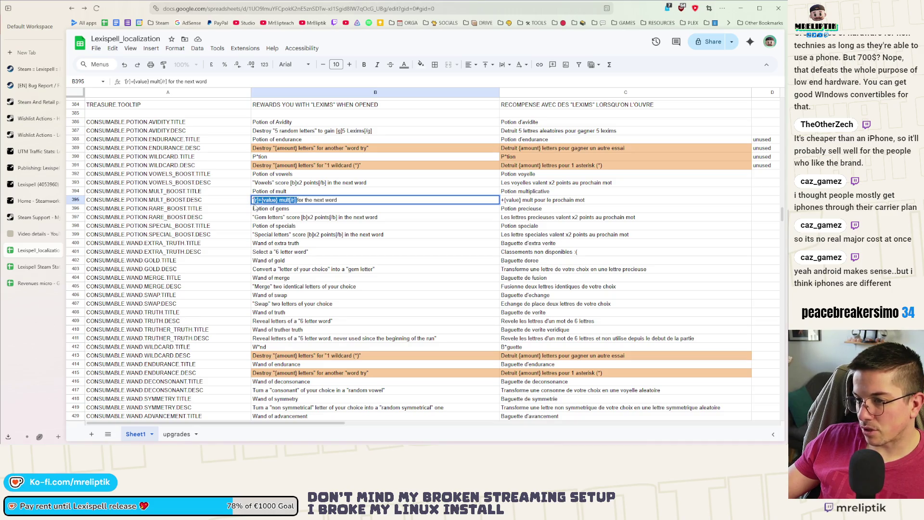
click(253, 201)
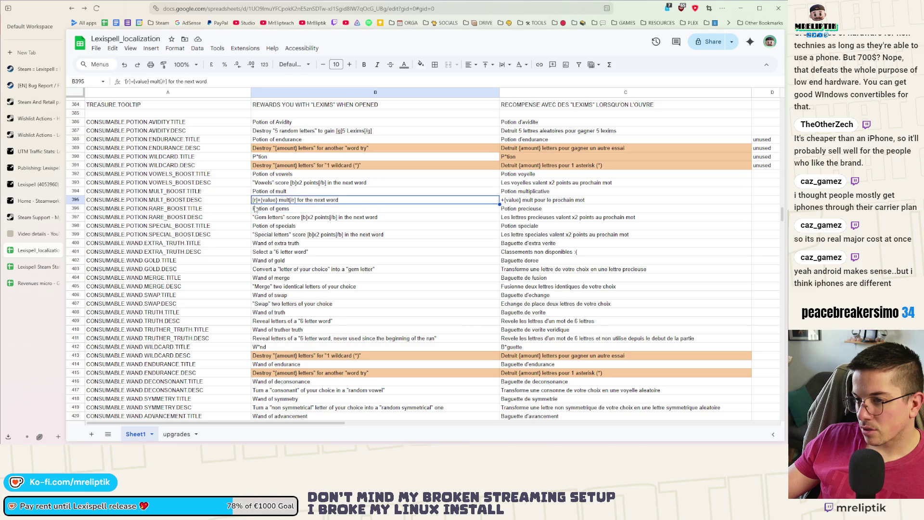
key(Return)
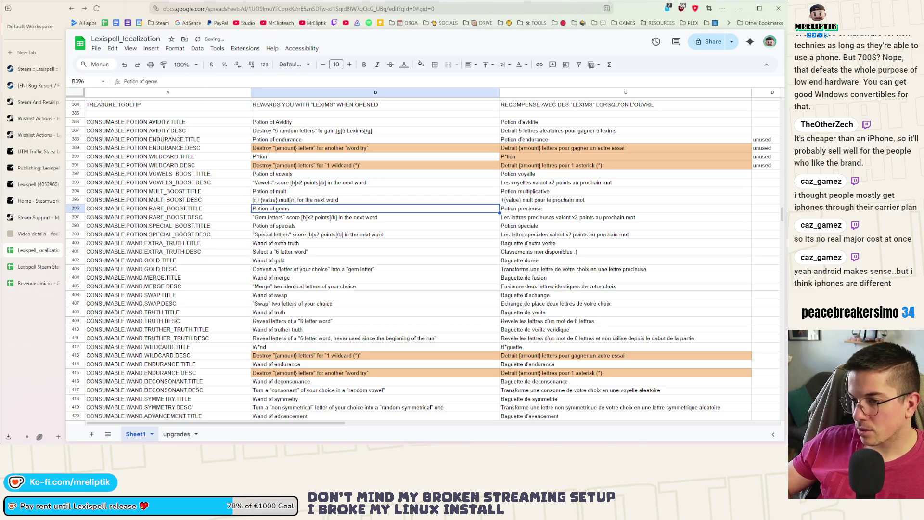
scroll(289, 285, down, 15)
scroll(290, 285, down, 12)
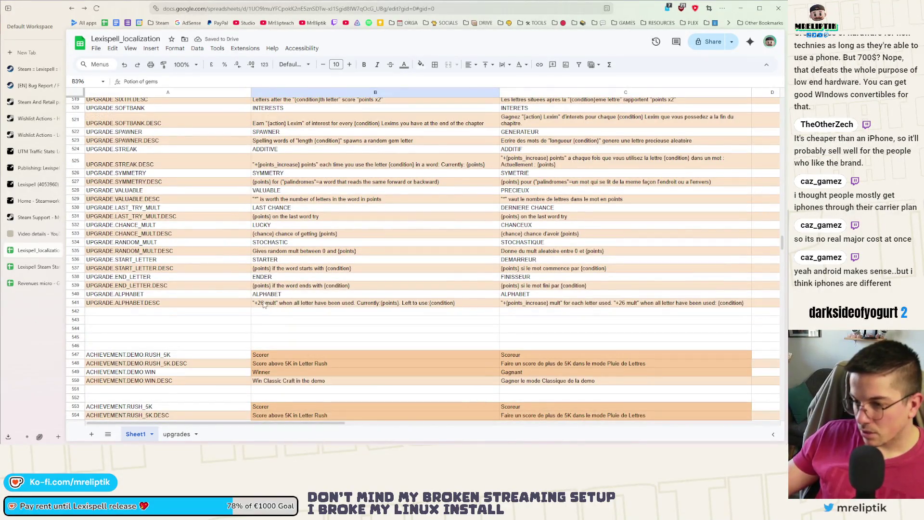
Step: Paste the markup into B541 and put '+26 mult' inside the [r][/r] tags, dropping the quotes
double_click(264, 305)
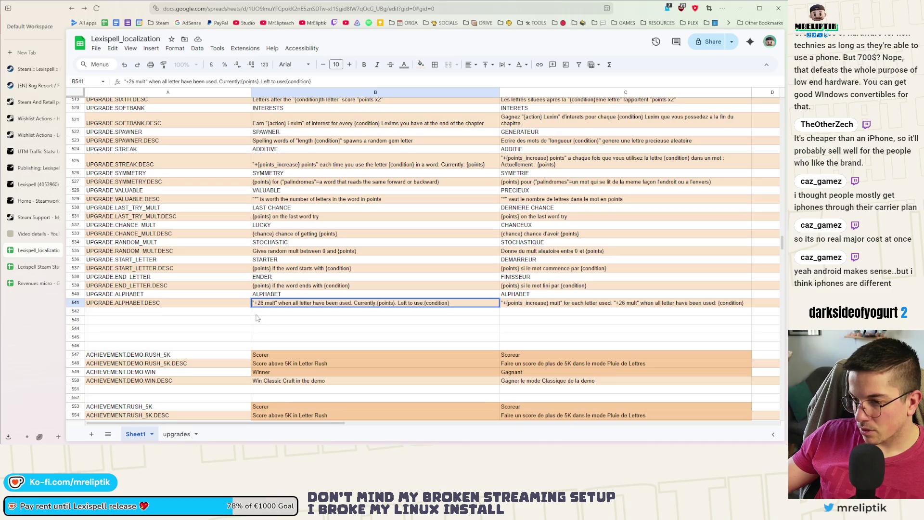
key(ctrl+a)
text([r]+{value} mult[/r] +26 mult" when all letter have been used. Currently:{points}. Left to use:{condition})
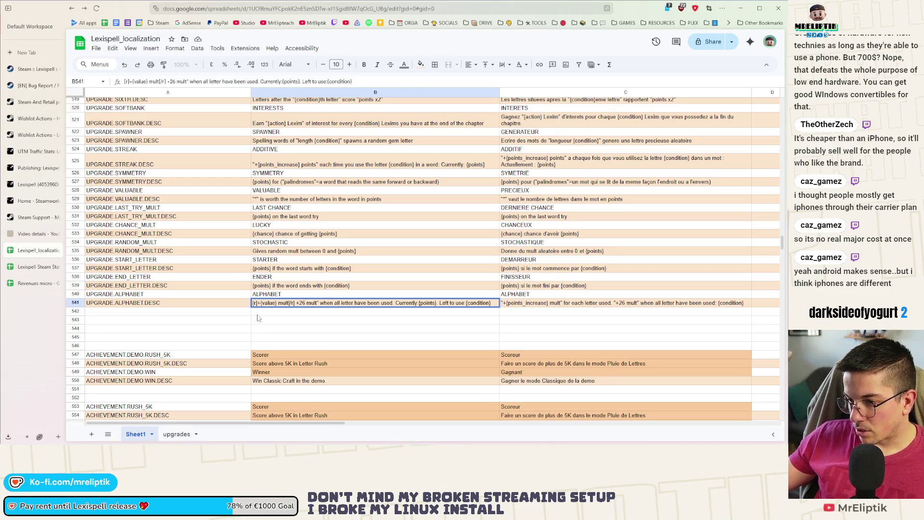
click(318, 303)
key(BackSpace)
drag(316, 303, 300, 303)
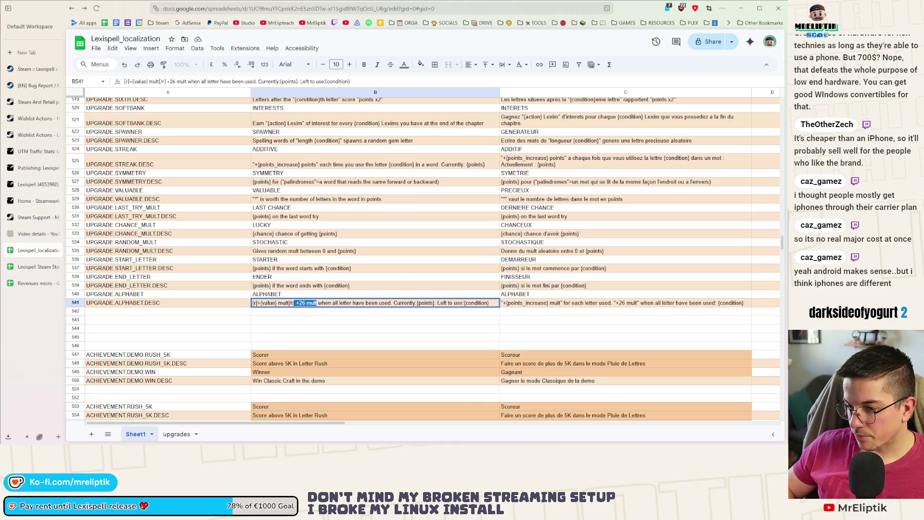
key(BackSpace)
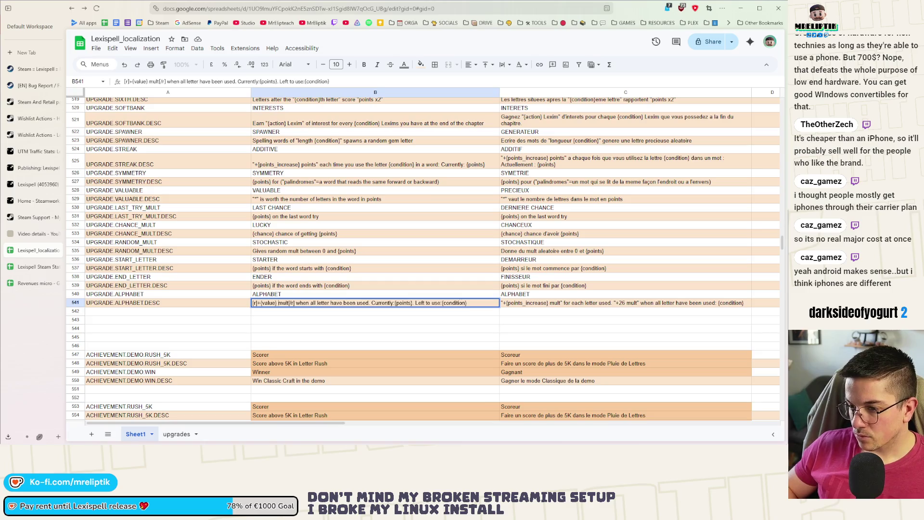
key(BackSpace)
key(BackSpace)
key(BackSpace)
text(+26 mult)
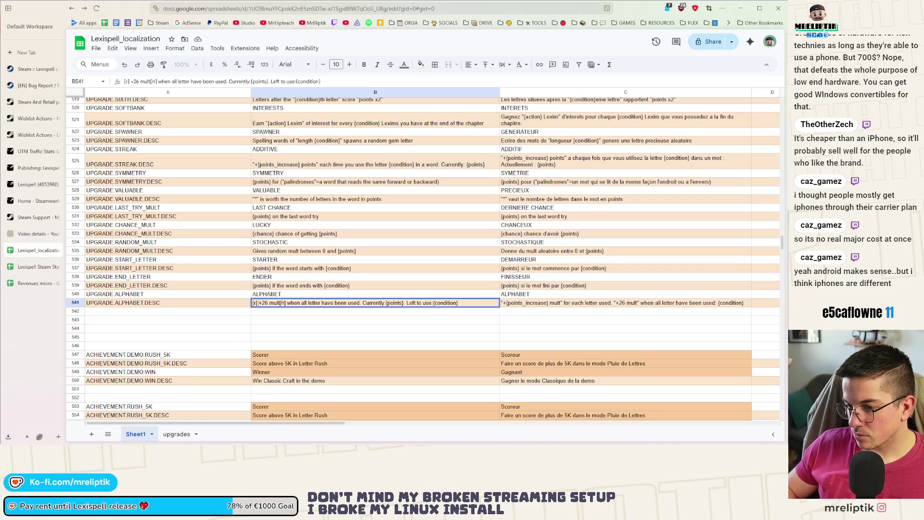
key(BackSpace)
scroll(423, 259, down, 2)
click(330, 353)
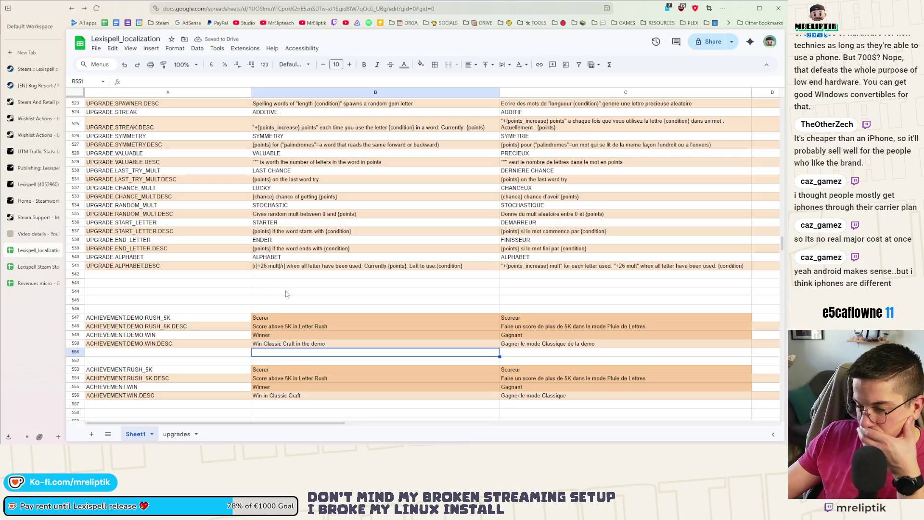
Step: Wrap the 0 in the English RANDOM_MULT description (B535) in [b]…[/b] tags
click(323, 216)
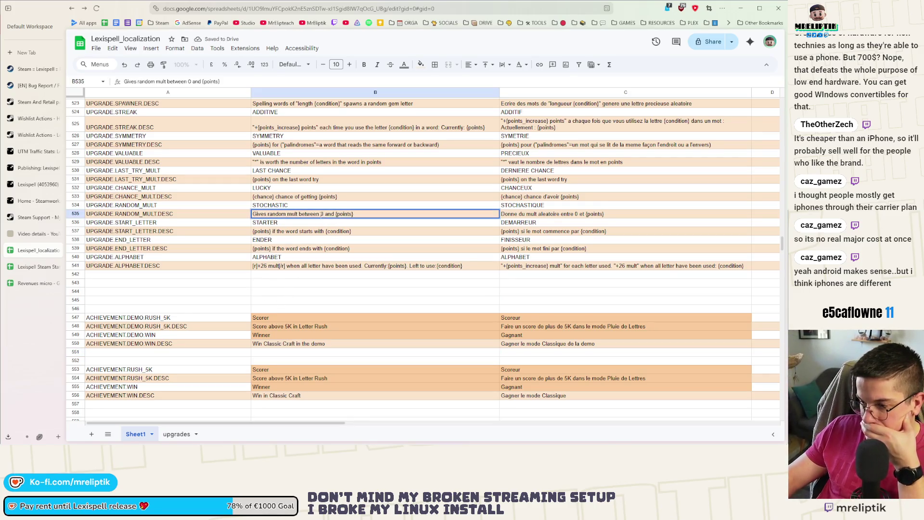
text(+26 mult)
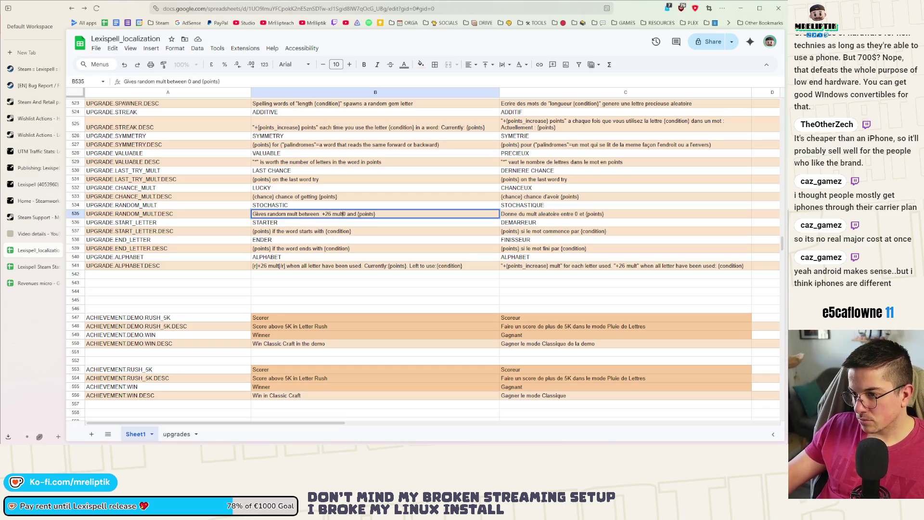
key(ctrl+z)
click(288, 267)
key(Return)
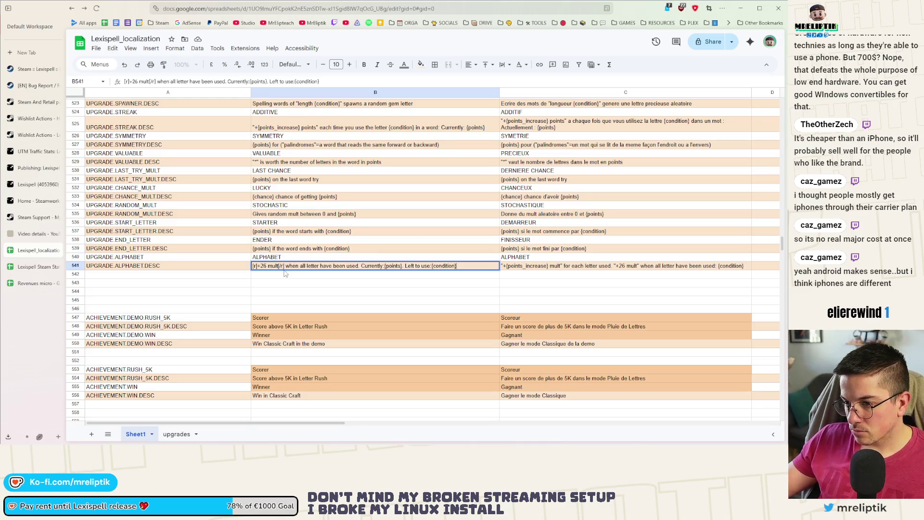
click(325, 215)
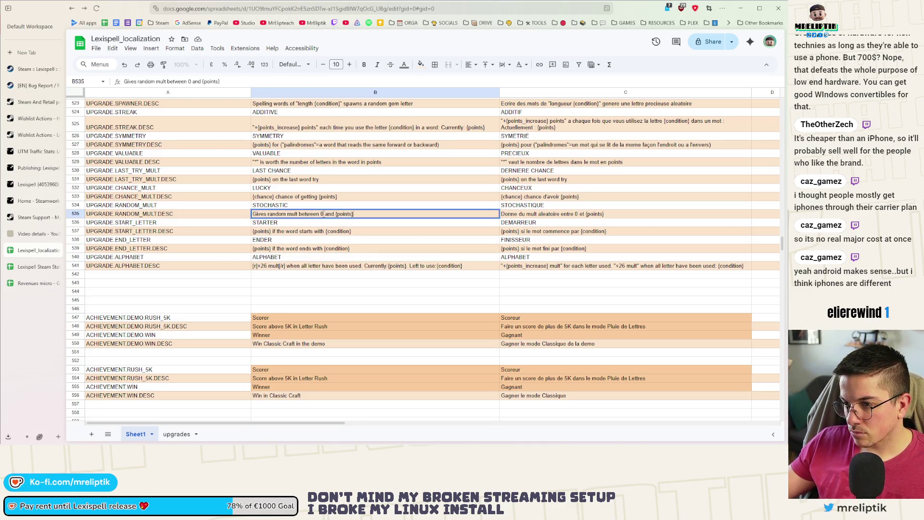
double_click(321, 213)
text([r]+26 mult[/r])
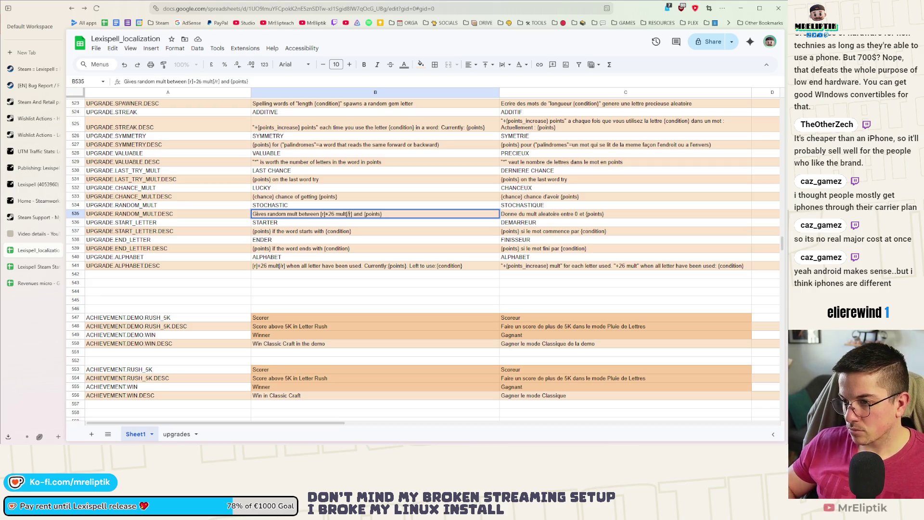
key(BackSpace)
key(BackSpace)
key(BackSpace)
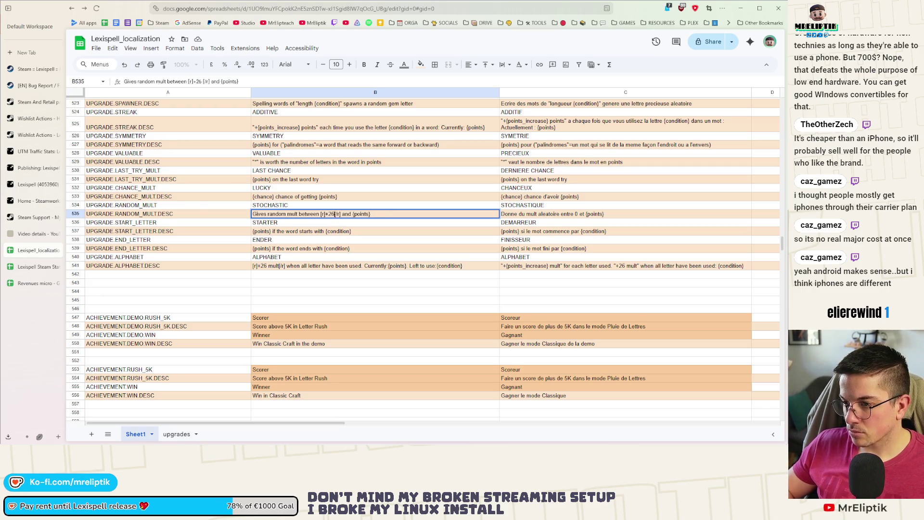
text(b]0[/)
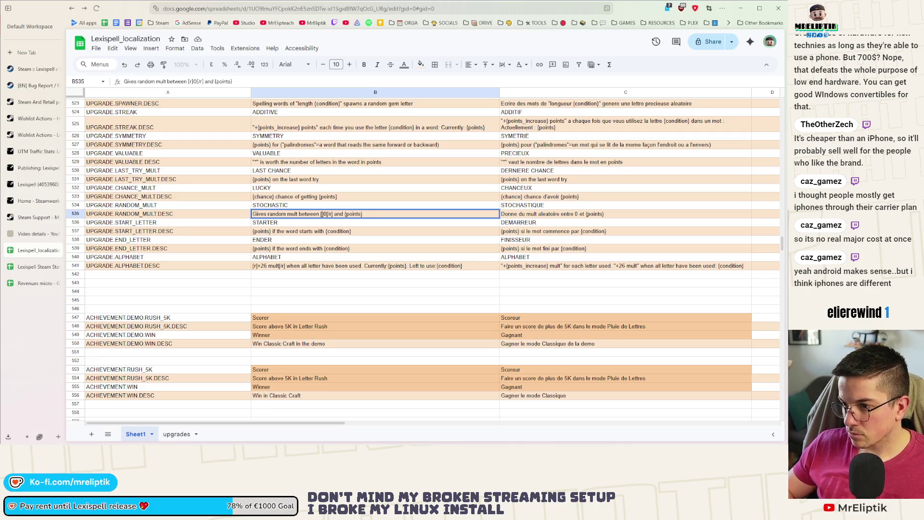
text(b)
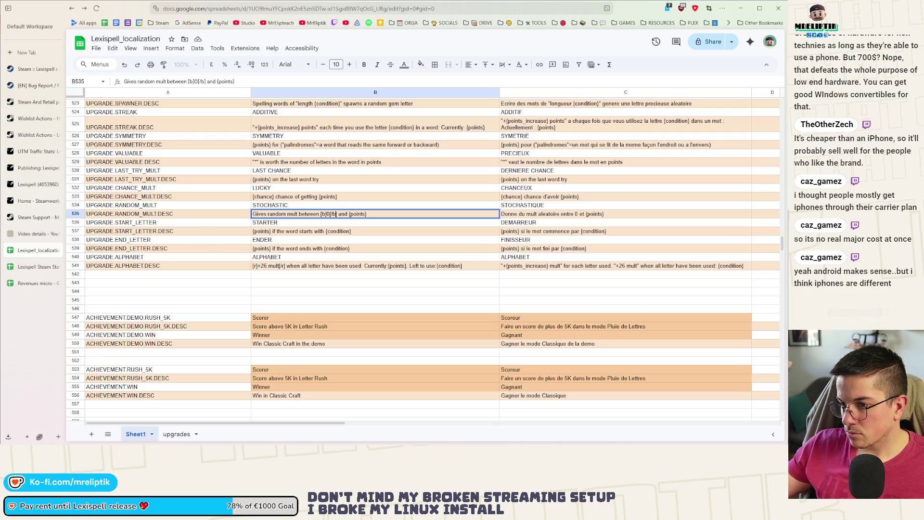
click(418, 234)
Step: Apply the same [b]0[/b] tags to the French random-mult description in C535
double_click(579, 215)
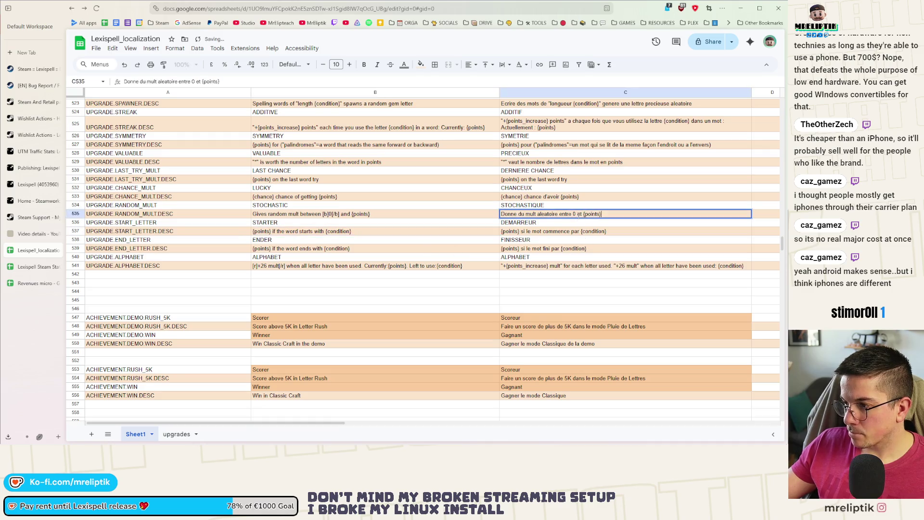
double_click(369, 217)
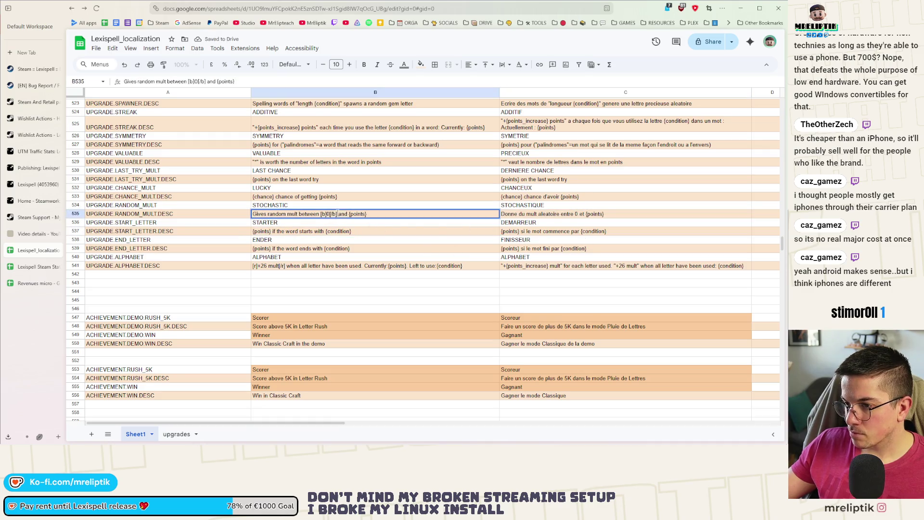
double_click(576, 215)
text([b]0[/b])
click(576, 241)
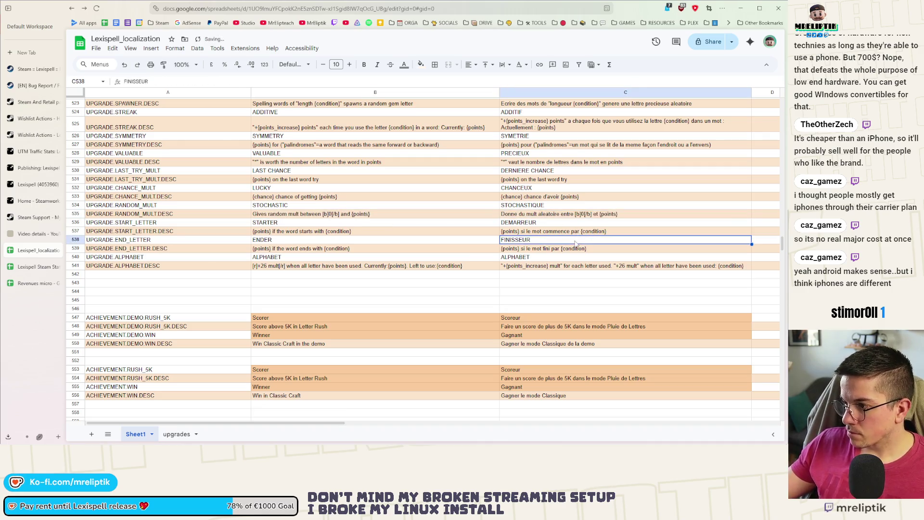
double_click(313, 266)
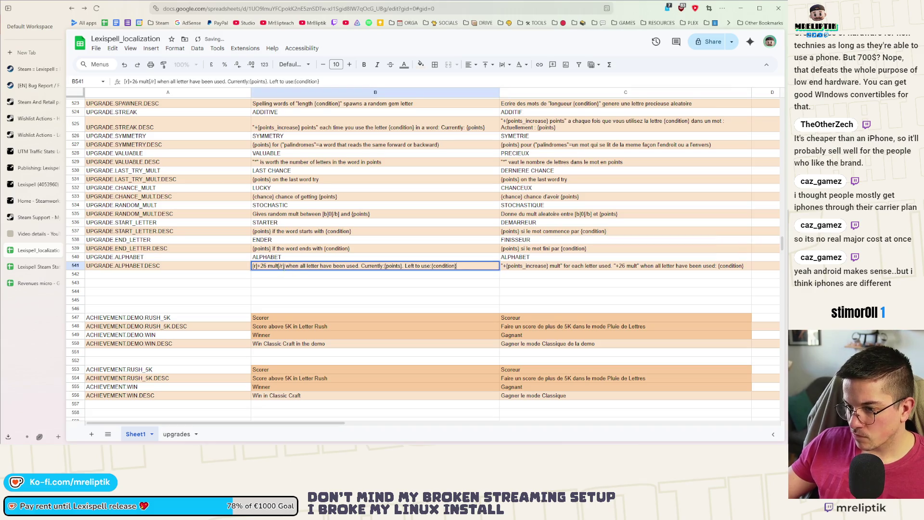
Step: Copy the English ALPHABET description from B541 into the French cell C541
drag(284, 266, 222, 268)
key(Escape)
key(ctrl+c)
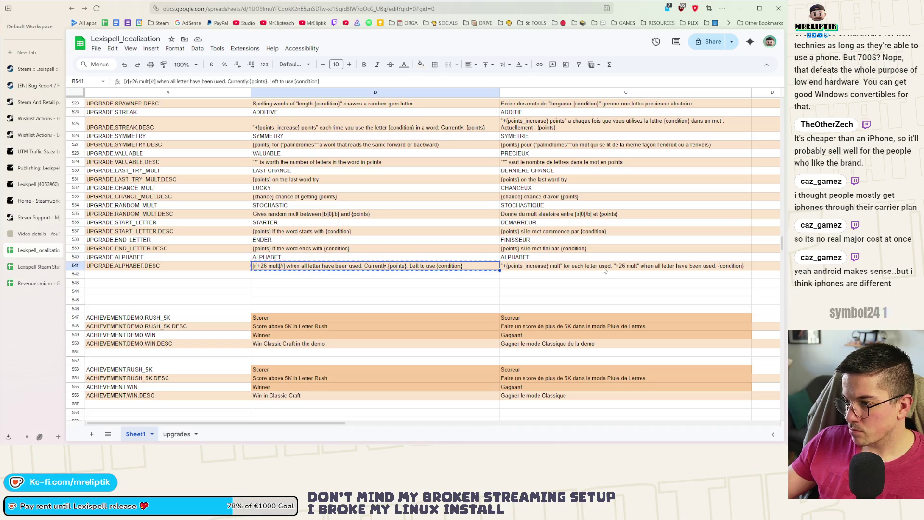
click(605, 271)
key(ctrl+v)
double_click(541, 265)
Step: Replace 'when all letters have been used' with 'lorsque toutes les lettres sont utilisees'
double_click(541, 266)
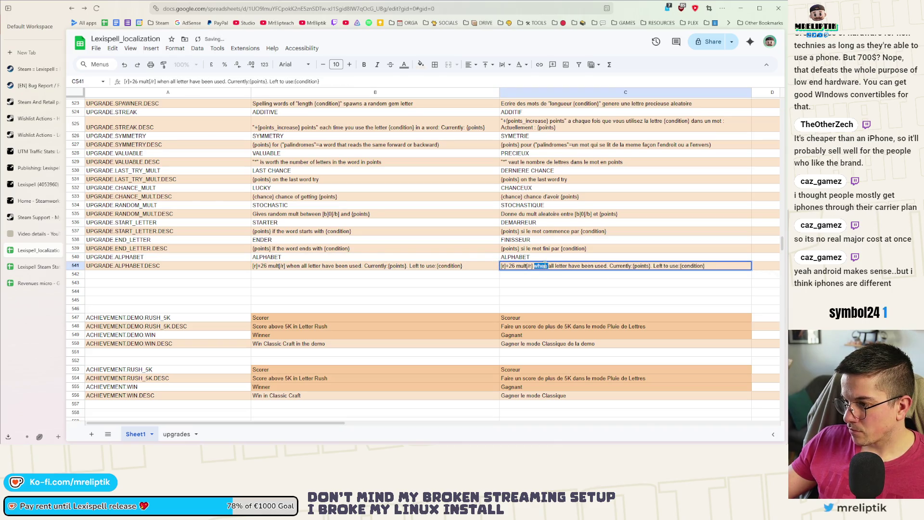
drag(608, 266, 535, 267)
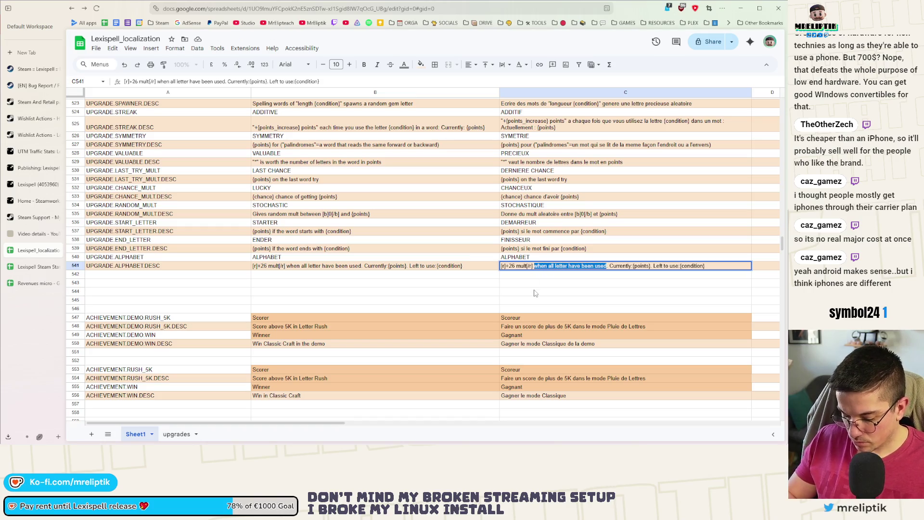
text(lo)
text(rsque toutes le)
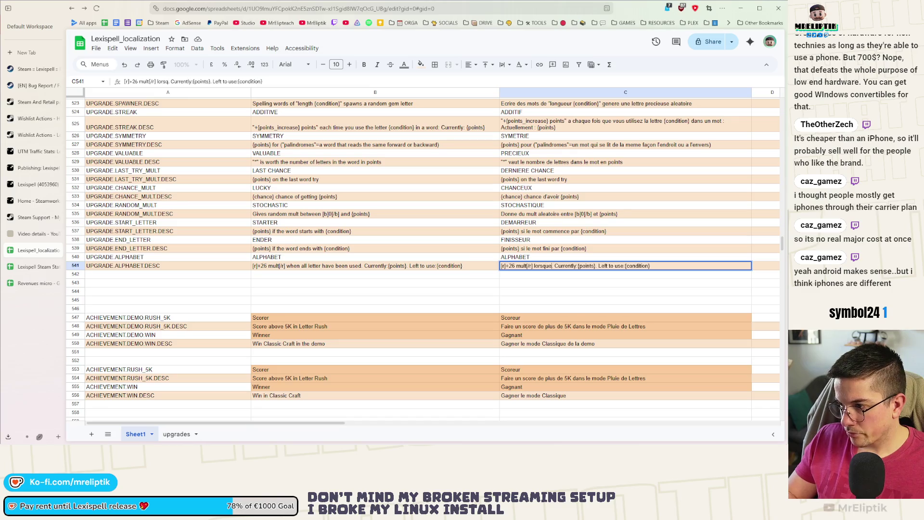
text(s lettres ont )
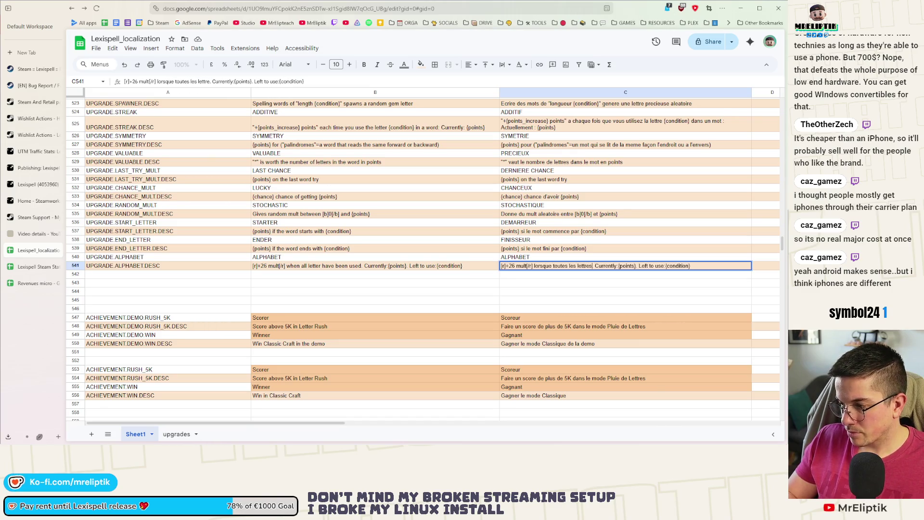
text(ete utili)
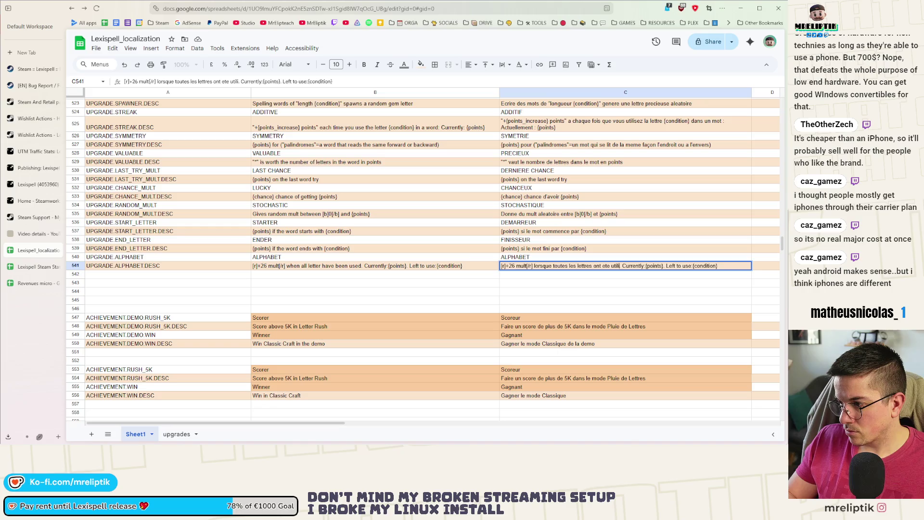
key(BackSpace)
key(BackSpace)
key(BackSpace)
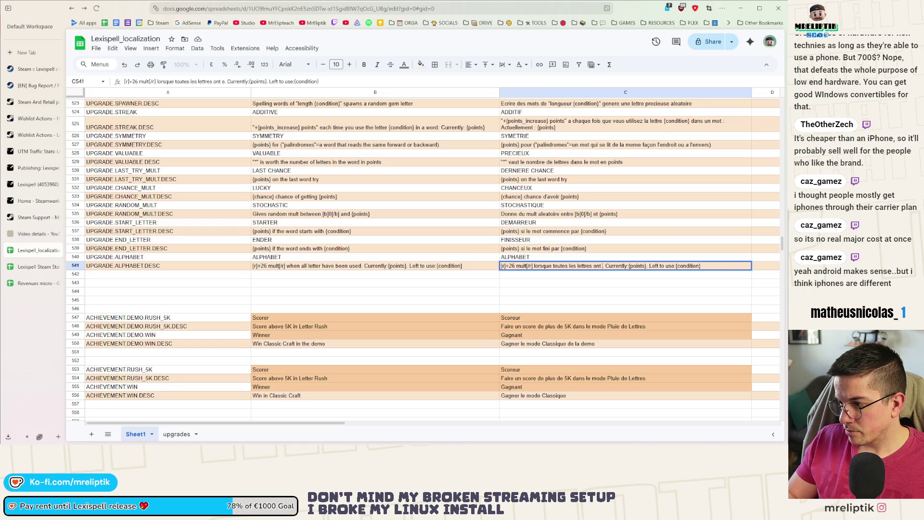
key(BackSpace)
text(sont tu)
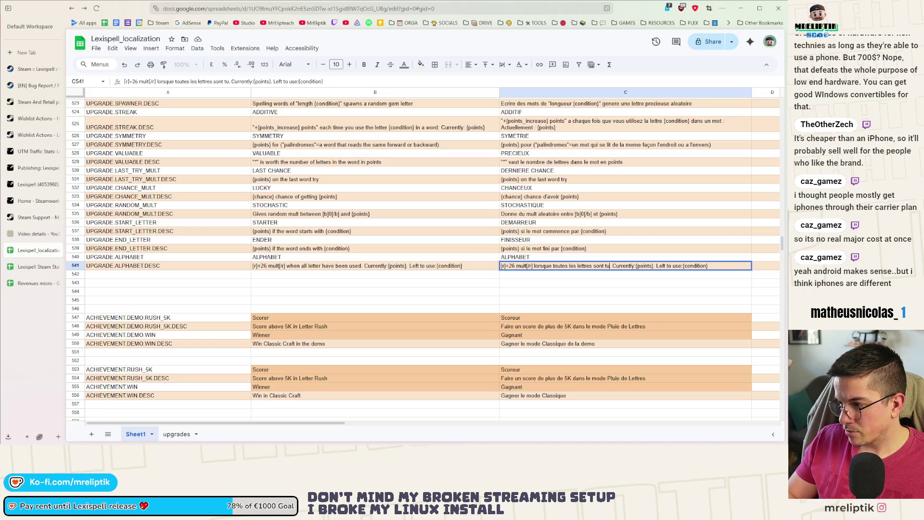
key(BackSpace)
key(BackSpace)
text(util)
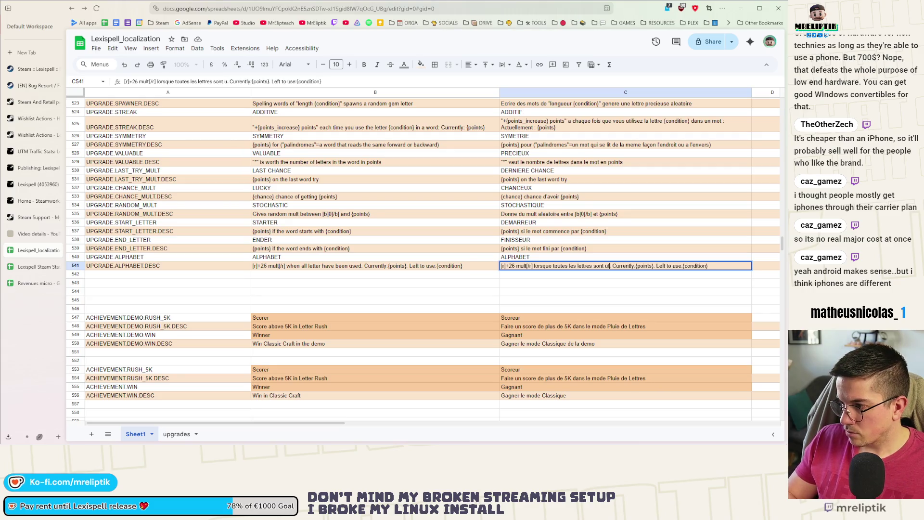
text(isees)
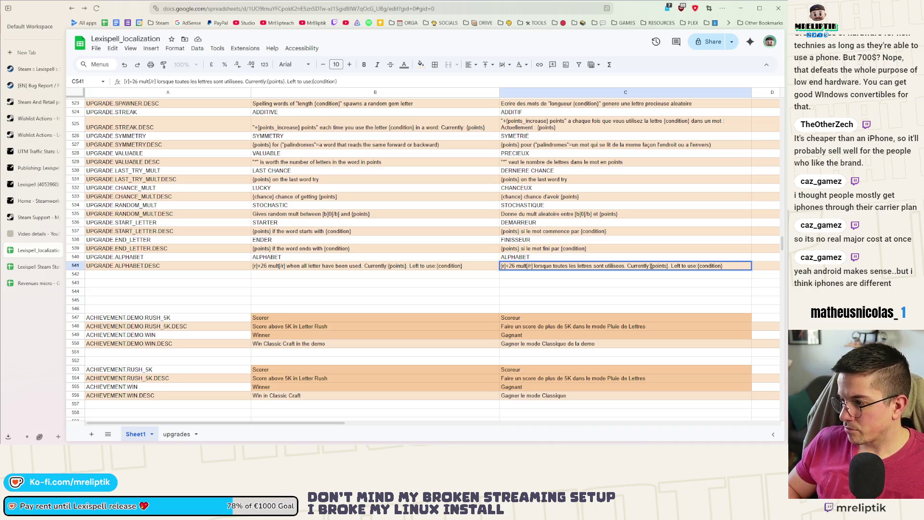
Step: Translate the rest to 'Actuellement : {points}. A utiliser : {condition}'
key(ctrl+shift+Left)
text(Actuellemnt)
key(ctrl+Right)
key(ctrl+Right)
key(ctrl+Right)
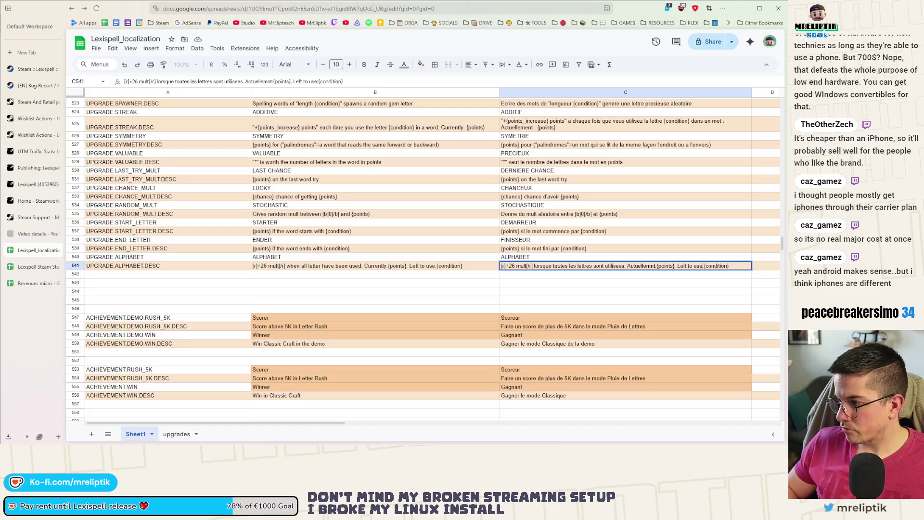
text(A utiliser)
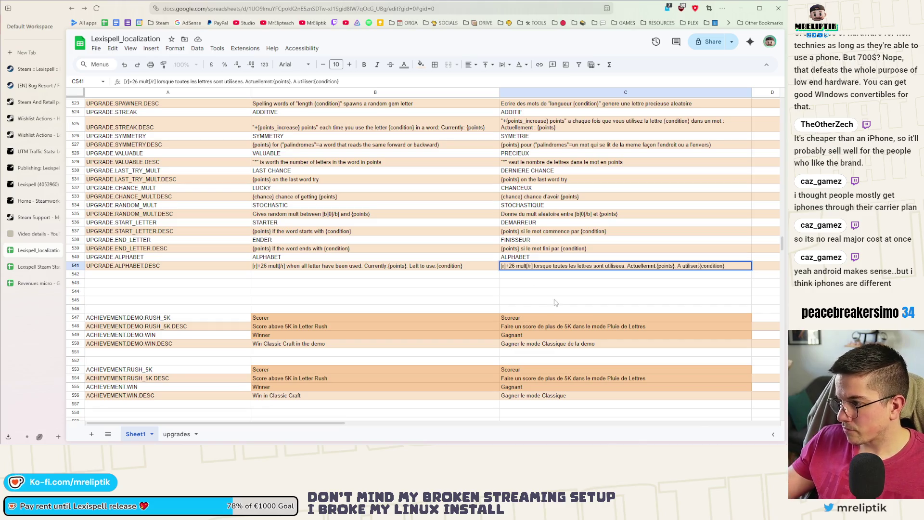
click(658, 266)
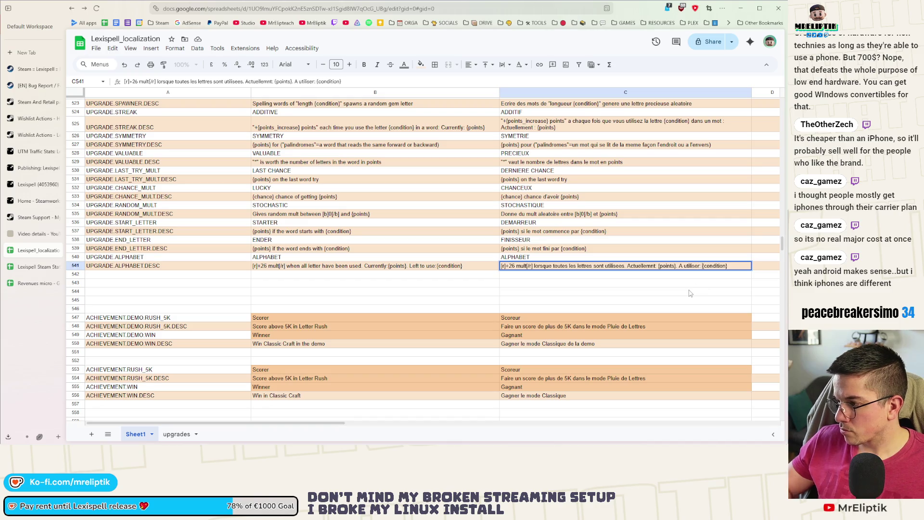
key(Left)
key(Left)
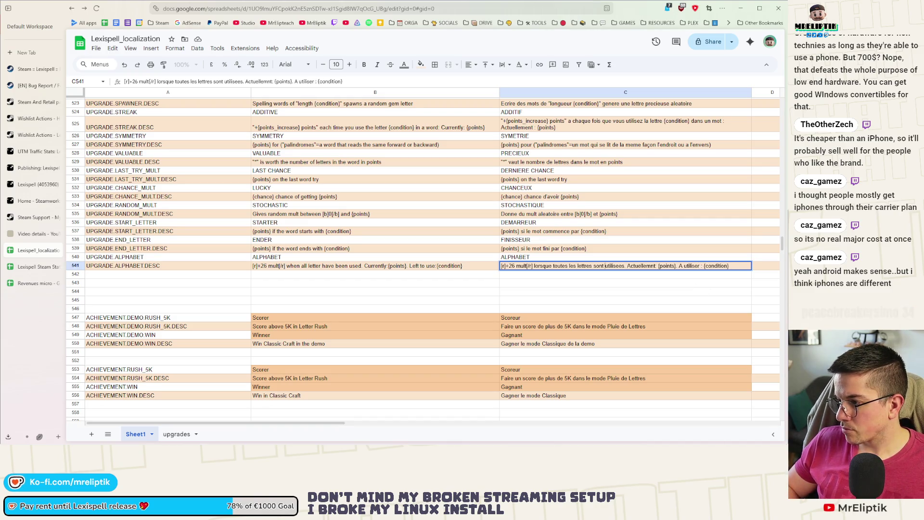
key(Left)
key(Left)
key(Left)
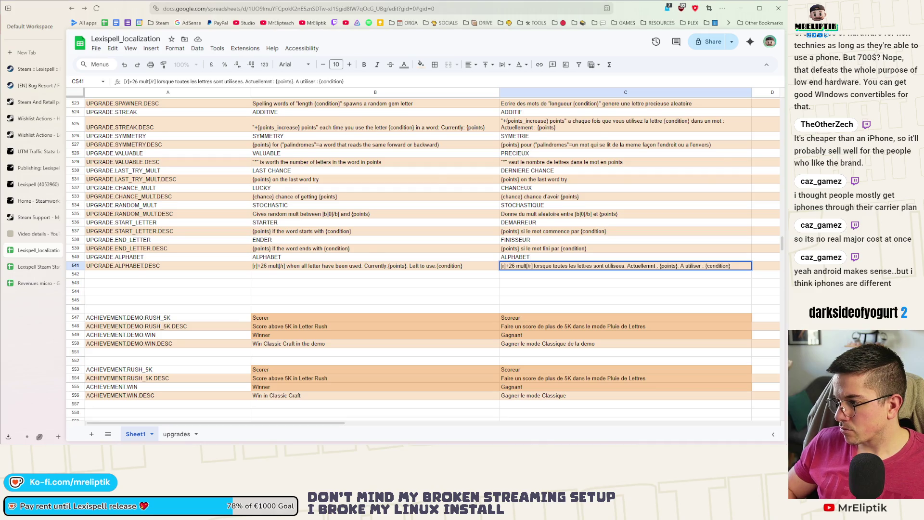
scroll(650, 311, up, 1)
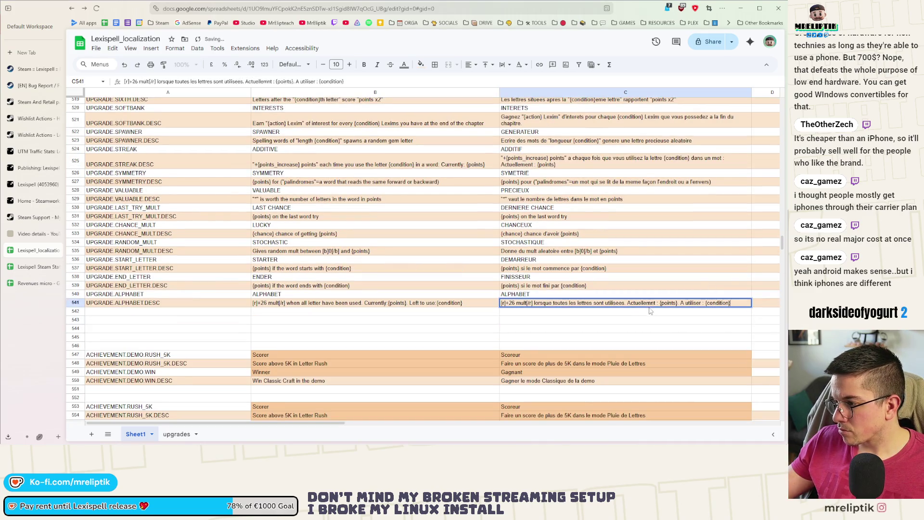
text(e)
key(Return)
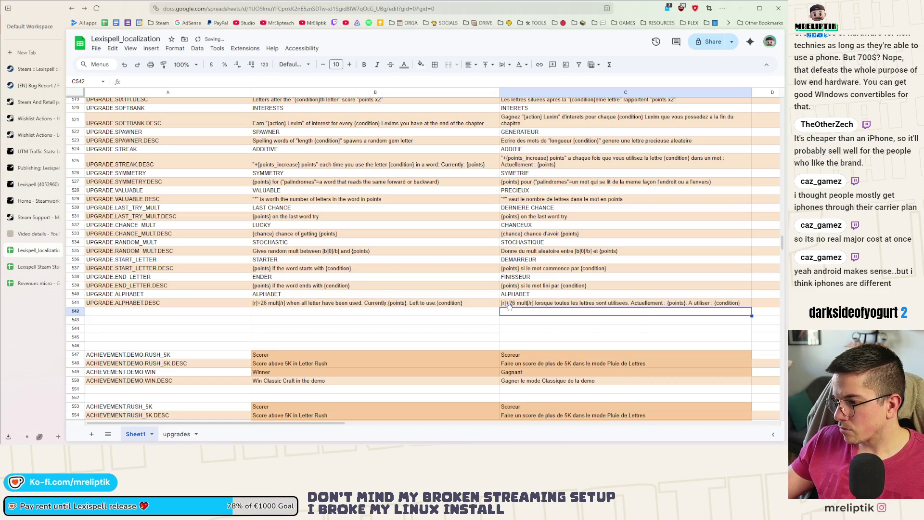
click(452, 306)
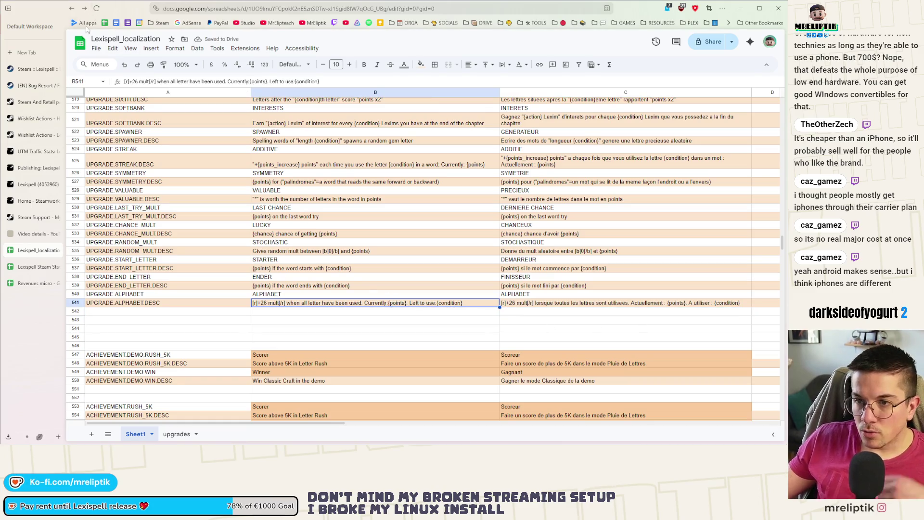
Step: Download the sheet as Comma-separated values (.csv) and return to the Godot editor
click(96, 48)
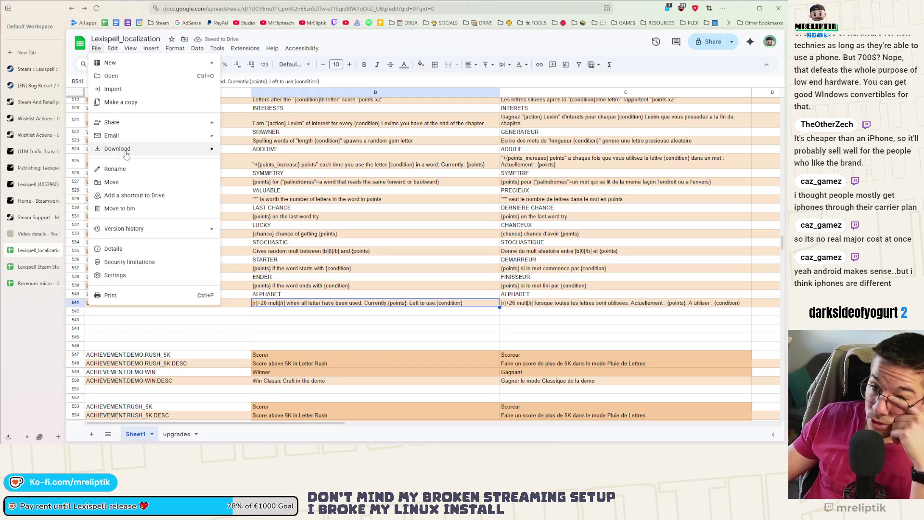
mouse_move(126, 150)
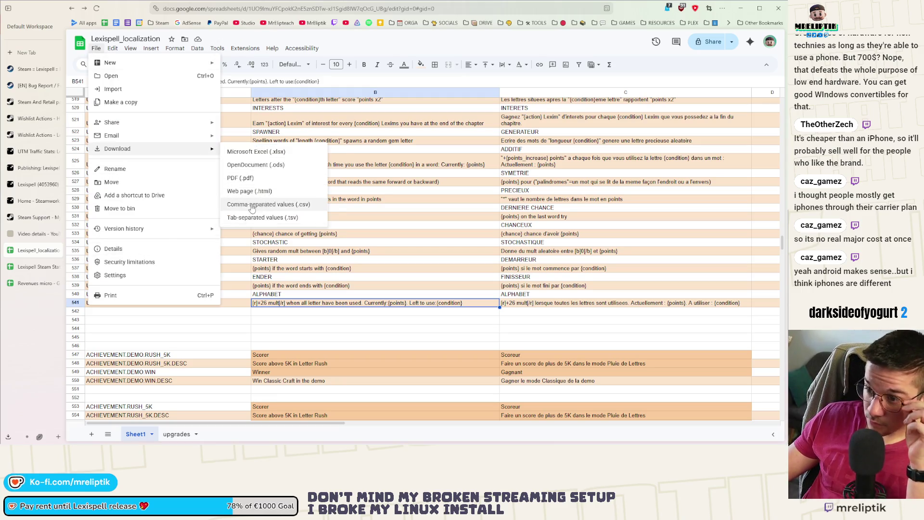
click(252, 205)
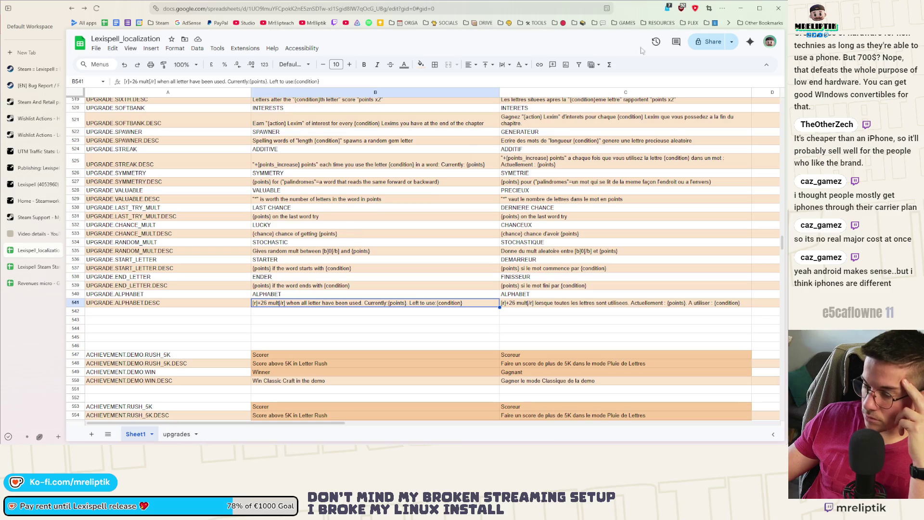
click(741, 8)
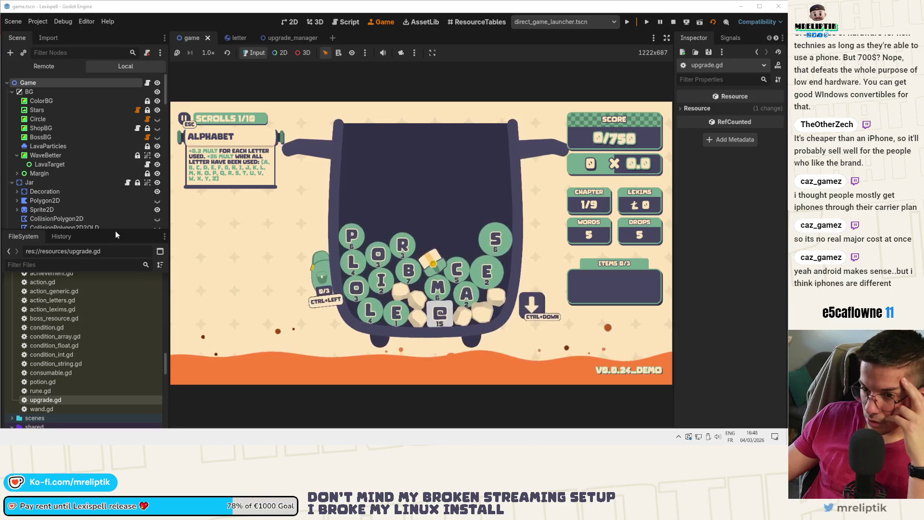
key(alt+Tab)
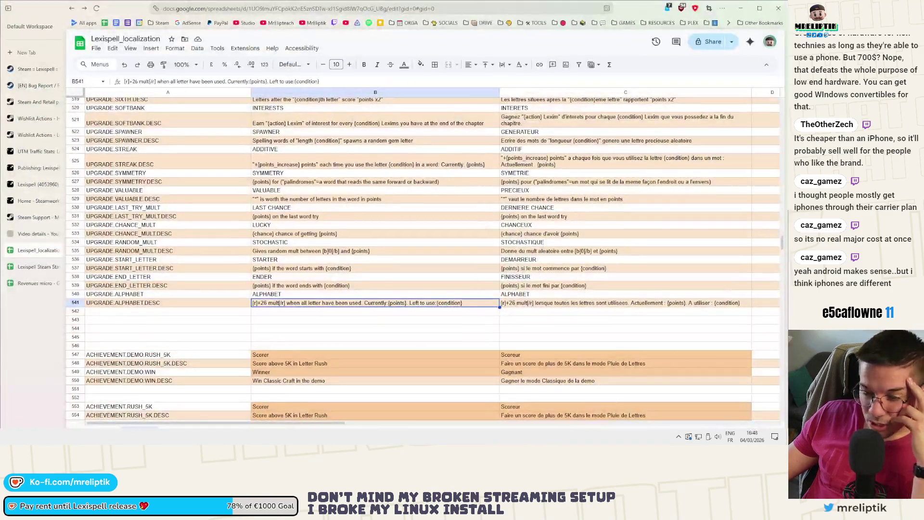
key(alt+Tab)
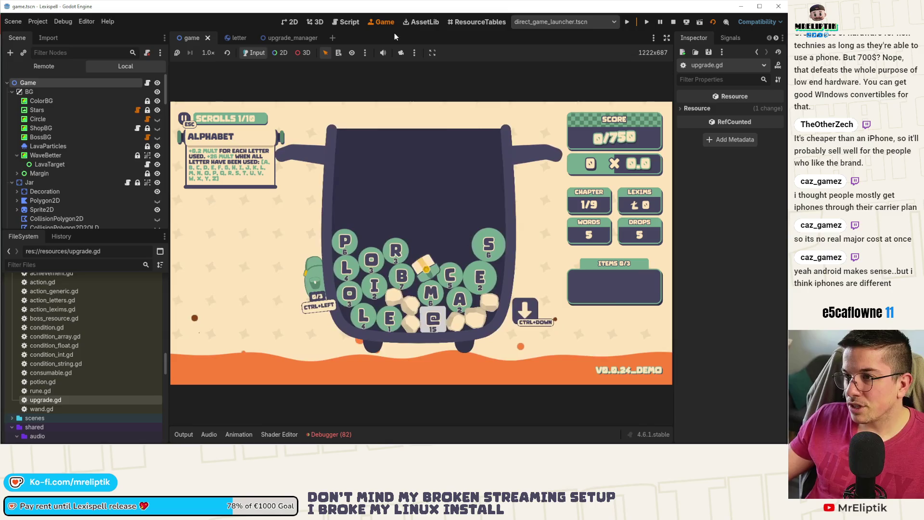
key(ctrl+shift+o)
Step: Open consumable.gd and select the colour-tag regex block on lines 38–54
text(consumal)
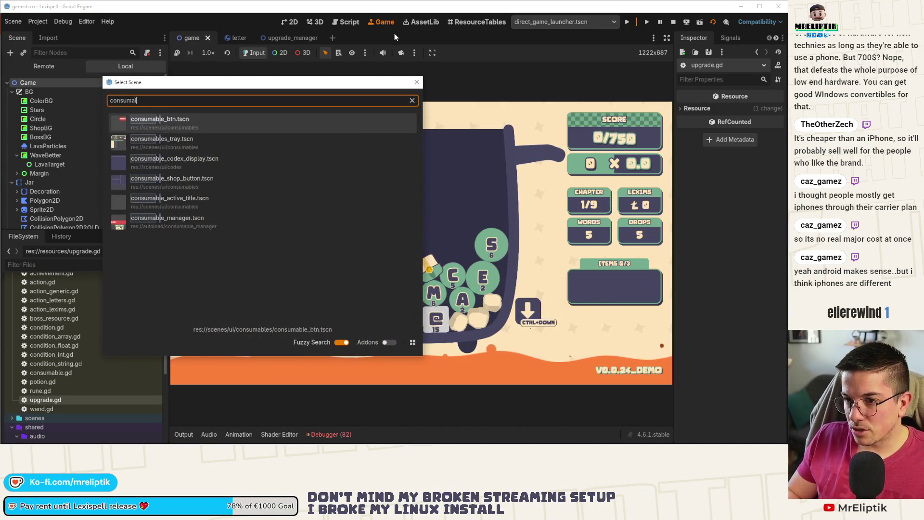
key(Escape)
key(ctrl+alt+o)
text(consumbla)
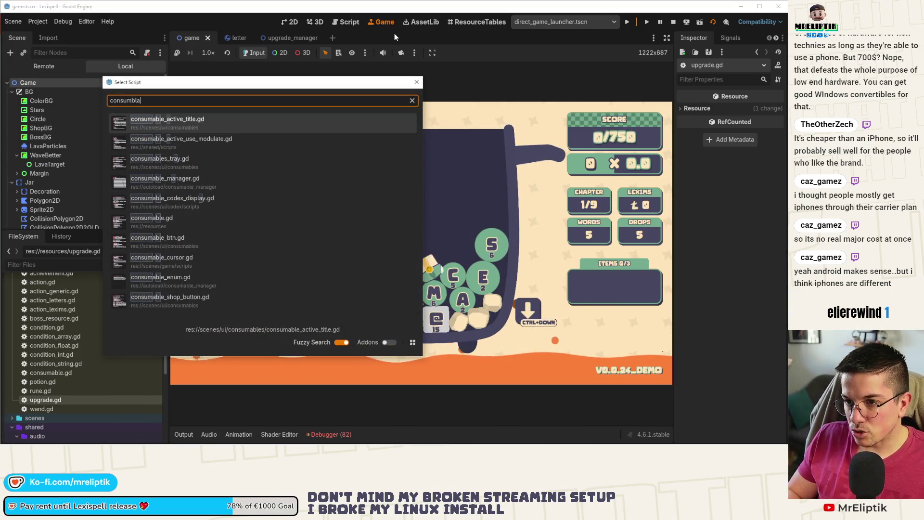
key(BackSpace)
key(BackSpace)
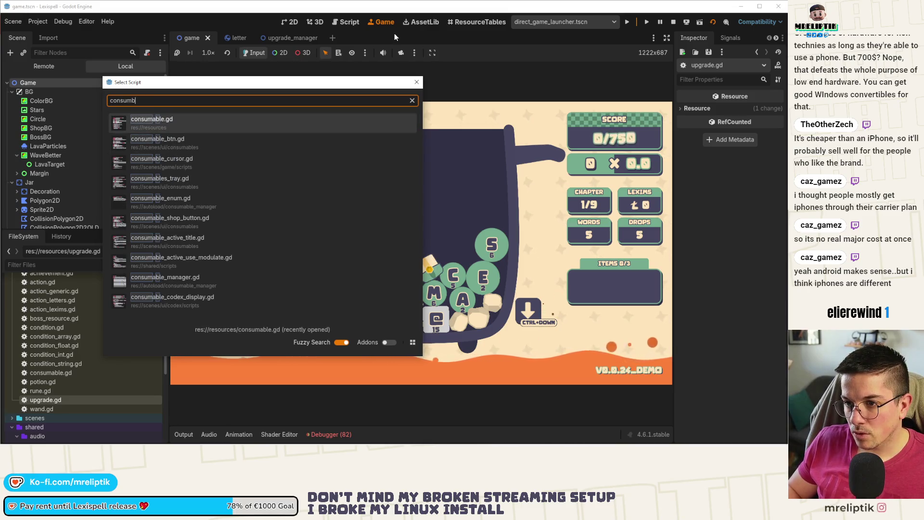
key(Return)
scroll(361, 231, up, 3)
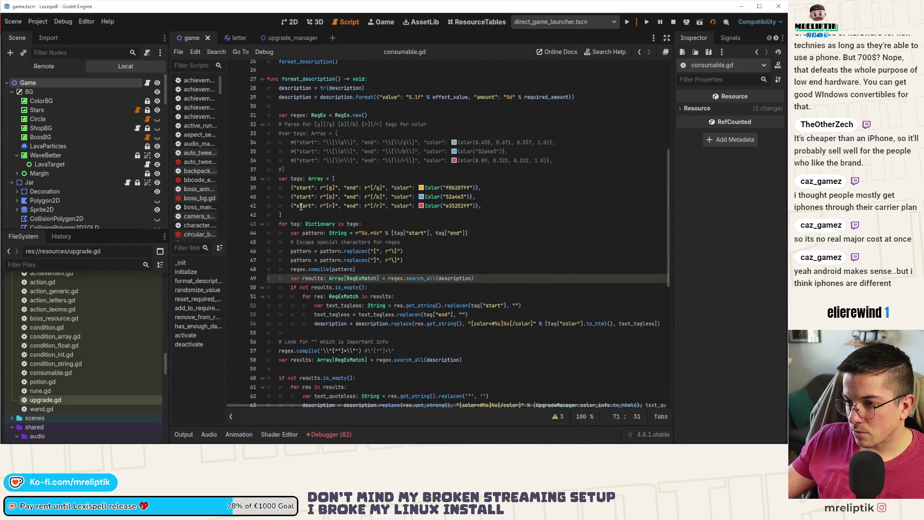
mouse_move(277, 178)
mouse_down()
mouse_move(433, 295)
mouse_move(719, 333)
mouse_move(718, 324)
mouse_up()
key(ctrl+c)
key(ctrl+s)
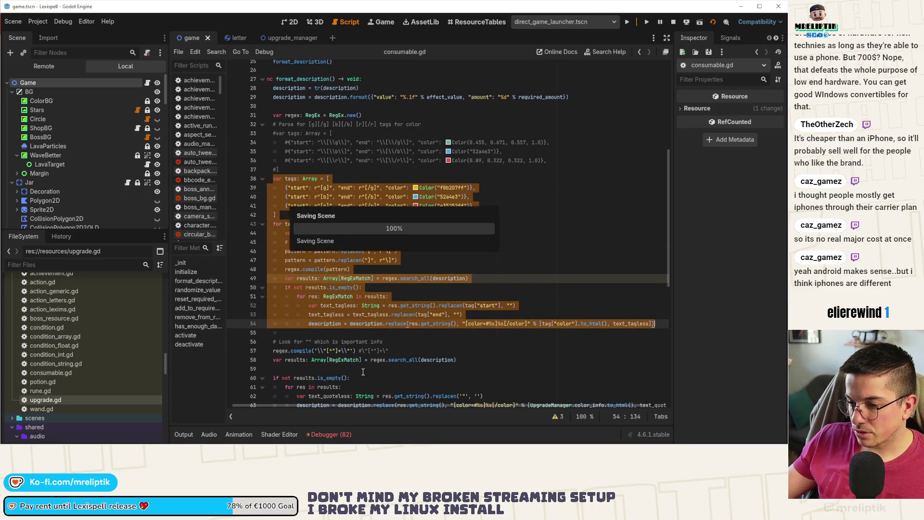
Step: Paste the colour-tag block into upgrade.gd after line 196 and save
double_click(51, 400)
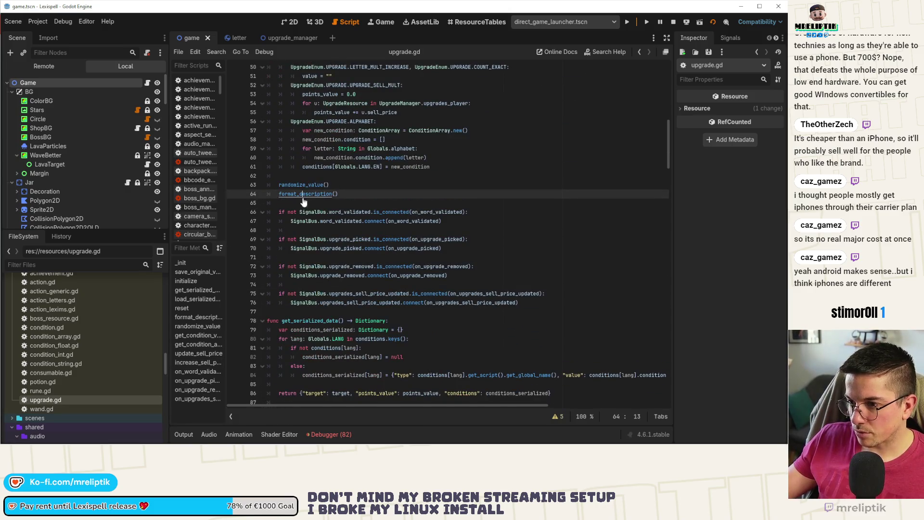
scroll(337, 289, down, 15)
scroll(342, 268, down, 9)
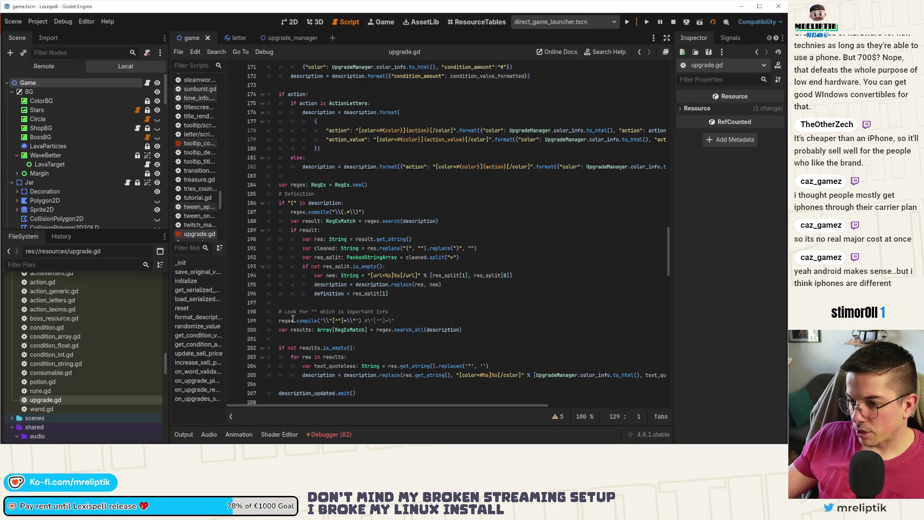
click(405, 296)
key(Return)
key(Return)
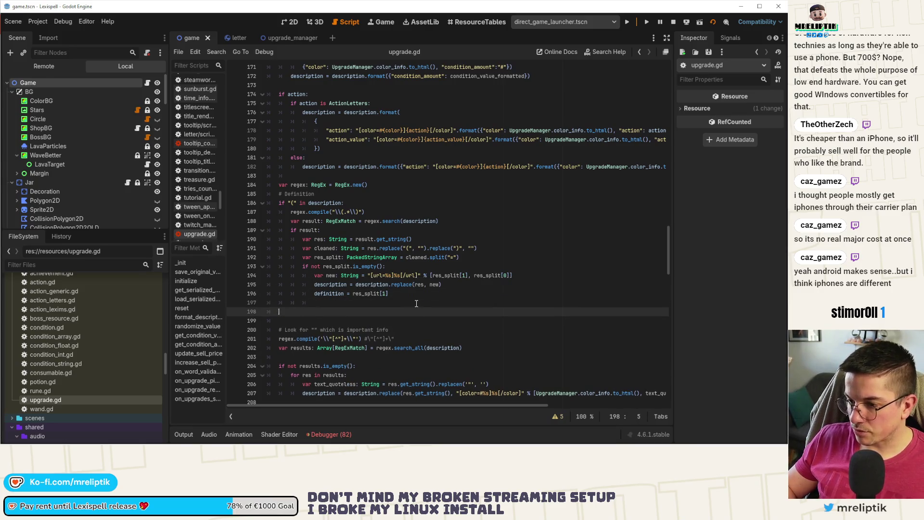
key(ctrl+v)
scroll(417, 304, down, 5)
click(466, 232)
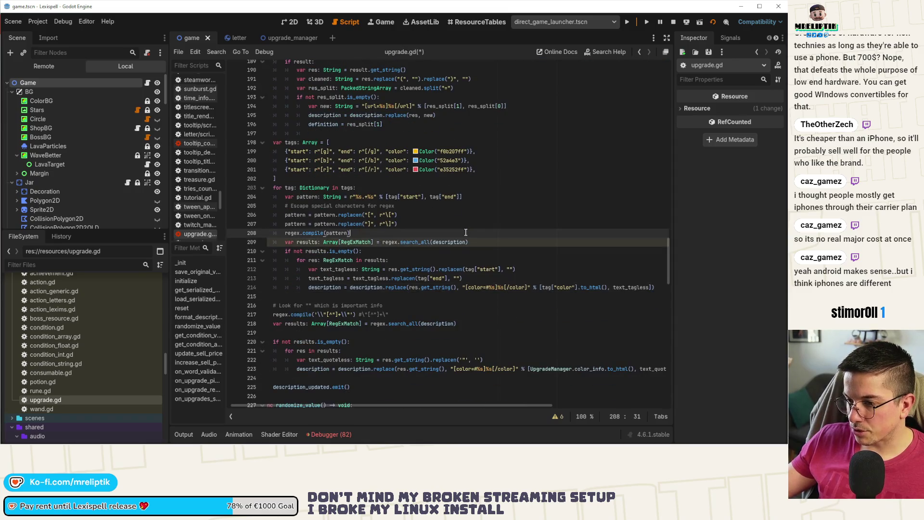
key(ctrl+s)
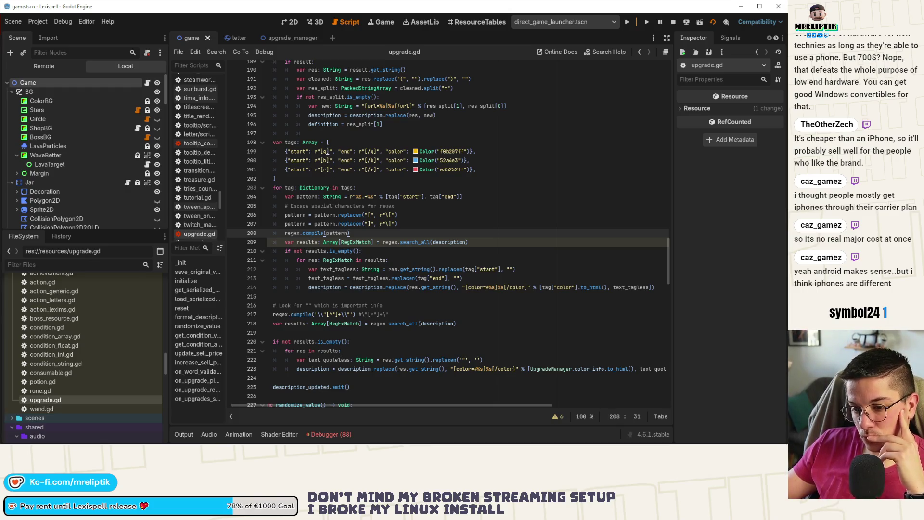
Step: Review the Tween step error and the condition_to_use warning from the Debugger's Errors list
click(329, 435)
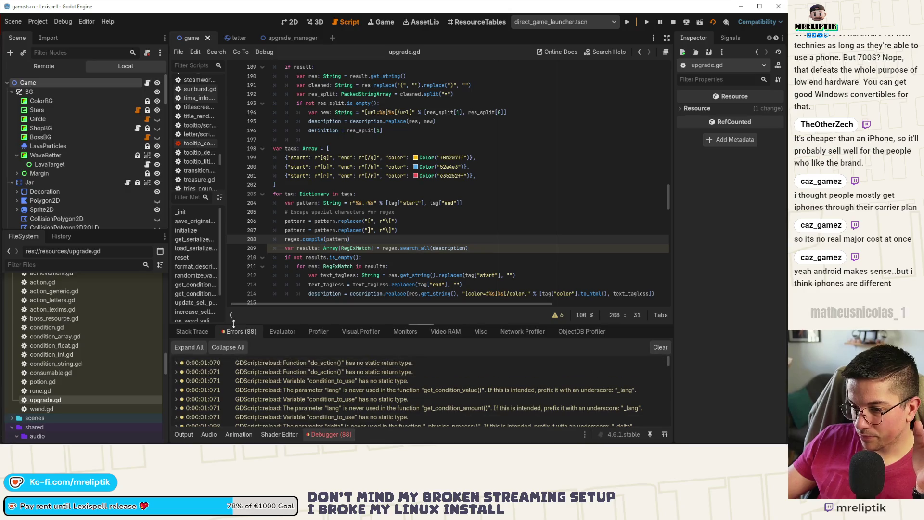
scroll(608, 386, down, 10)
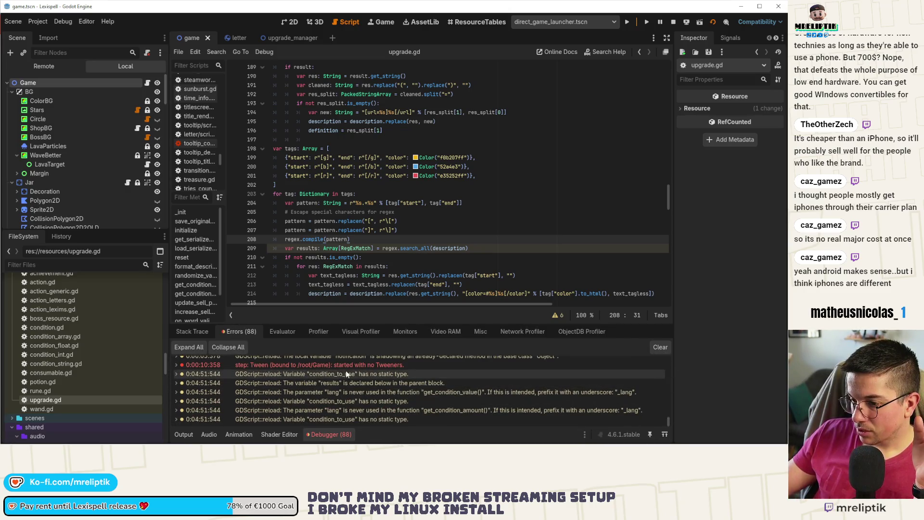
click(327, 366)
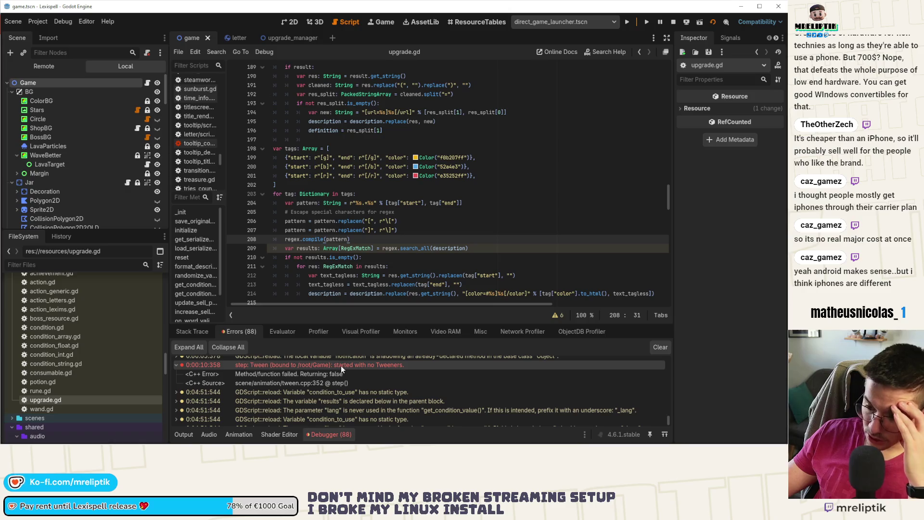
click(176, 365)
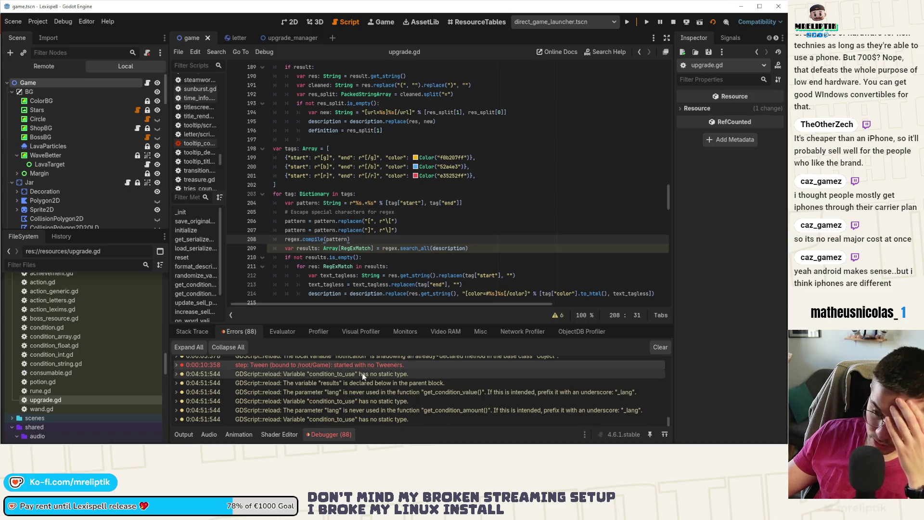
click(368, 399)
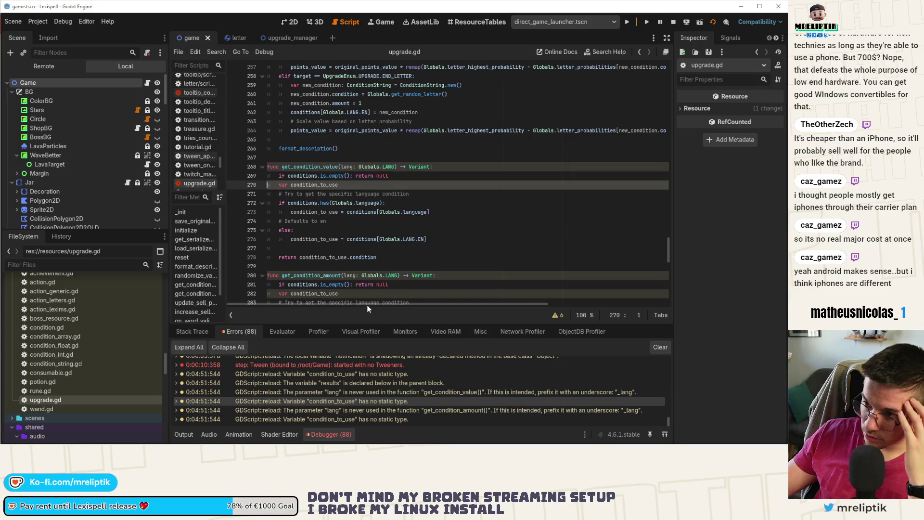
double_click(321, 184)
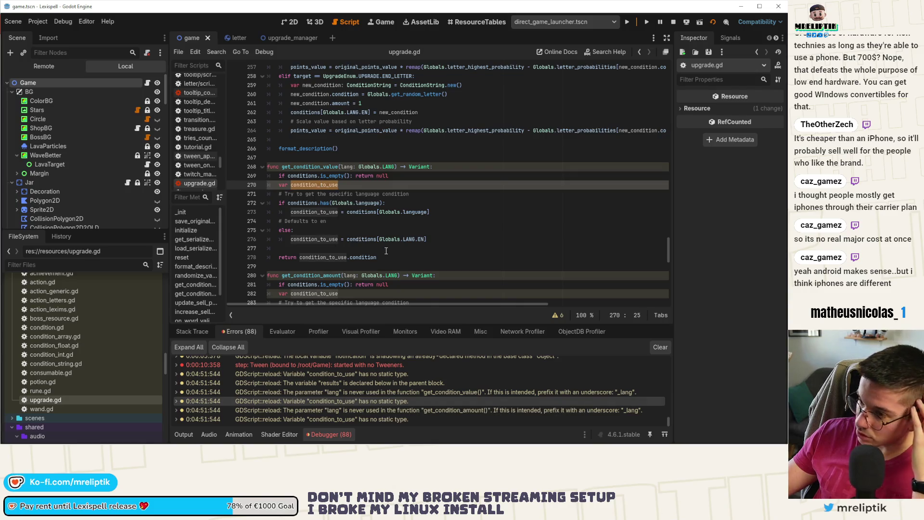
click(350, 184)
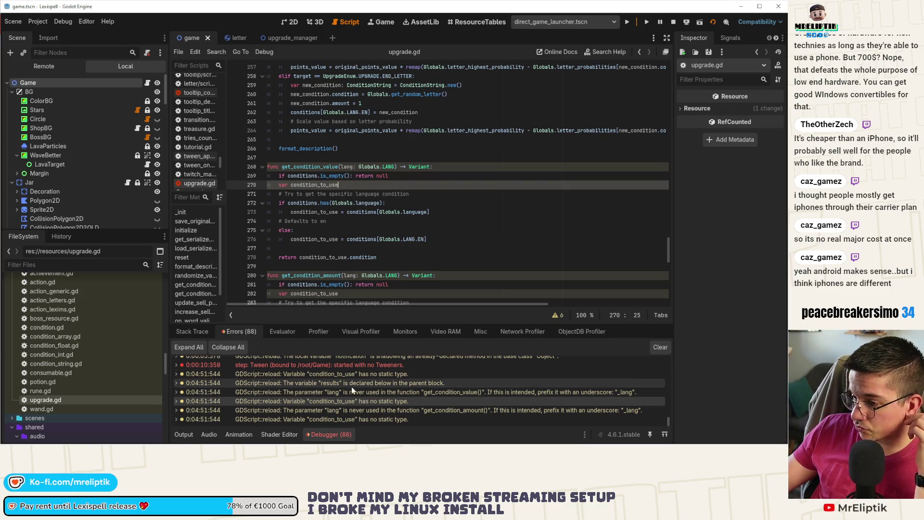
Step: Rename the unused res parameter on line 84 of consumable_cursor.gd to _res and save
scroll(352, 383, up, 2)
double_click(342, 370)
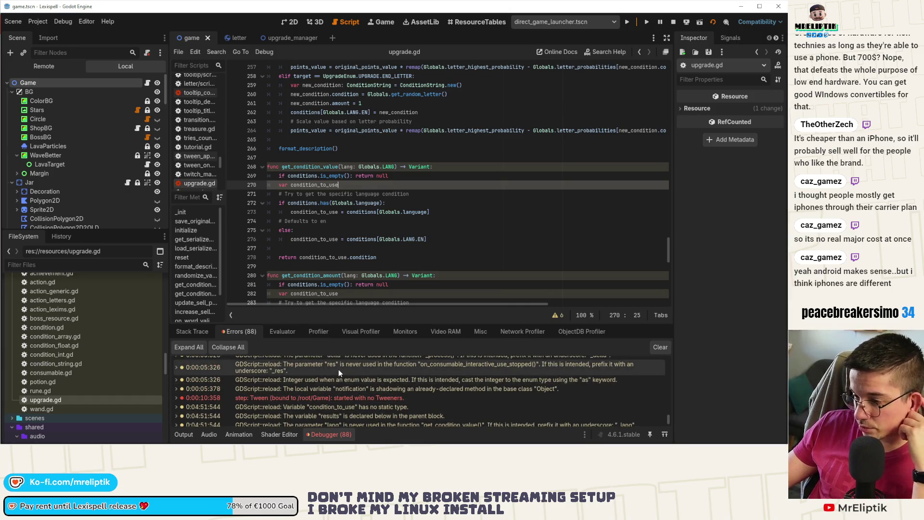
double_click(460, 255)
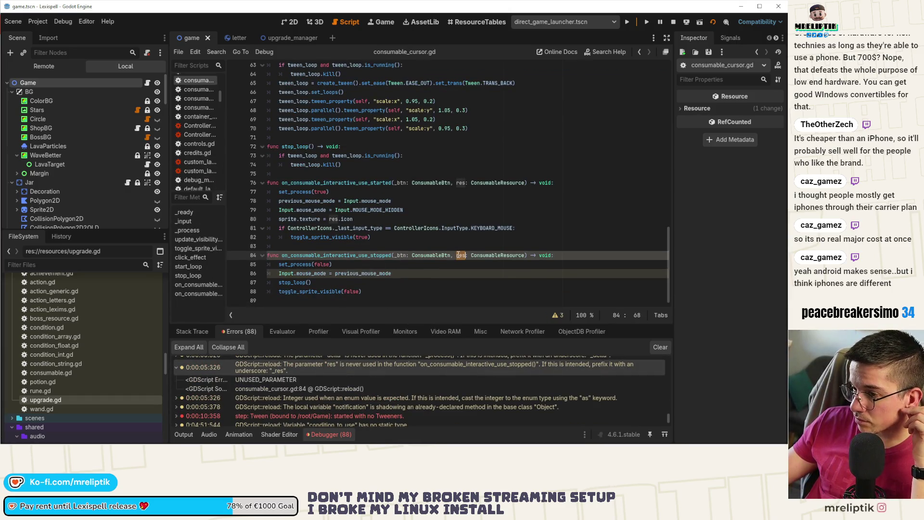
click(457, 255)
text(_)
key(ctrl+s)
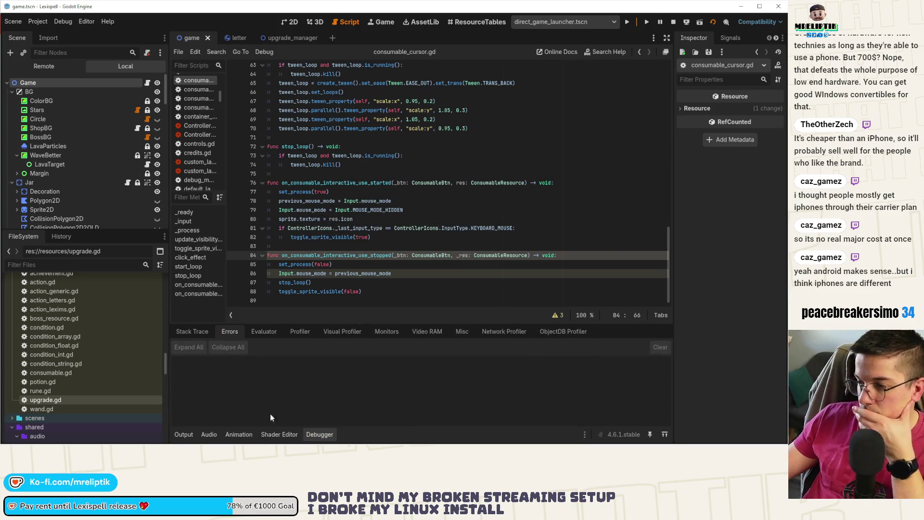
click(186, 434)
Step: Restart the running game from the Game view so it loads the latest changes
click(187, 434)
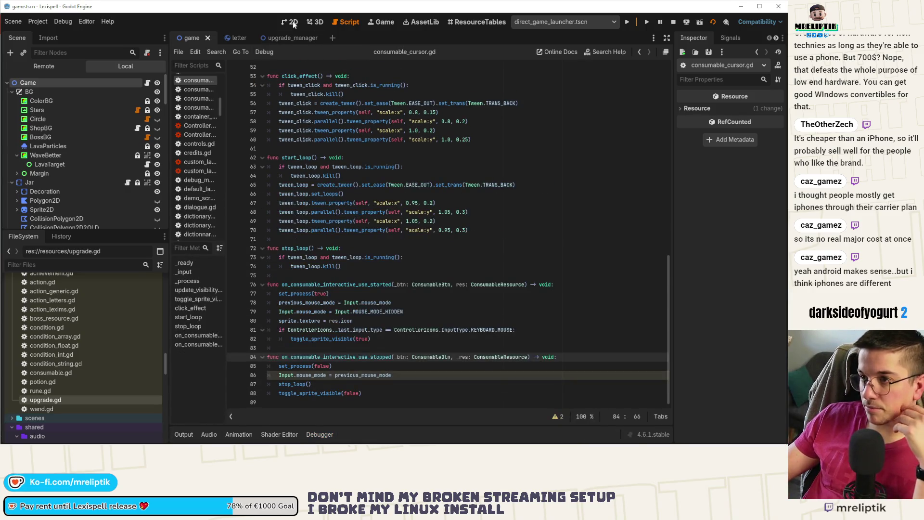
click(290, 22)
scroll(349, 256, down, 3)
scroll(414, 245, up, 3)
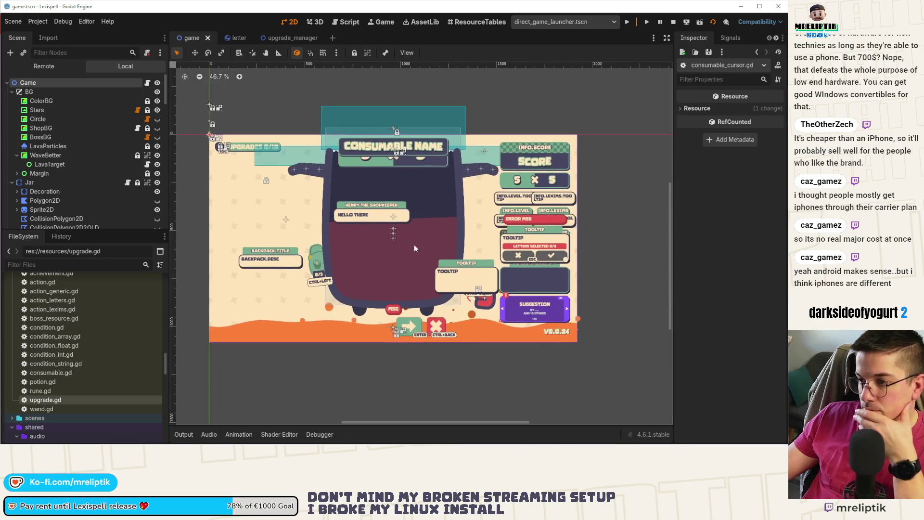
click(380, 22)
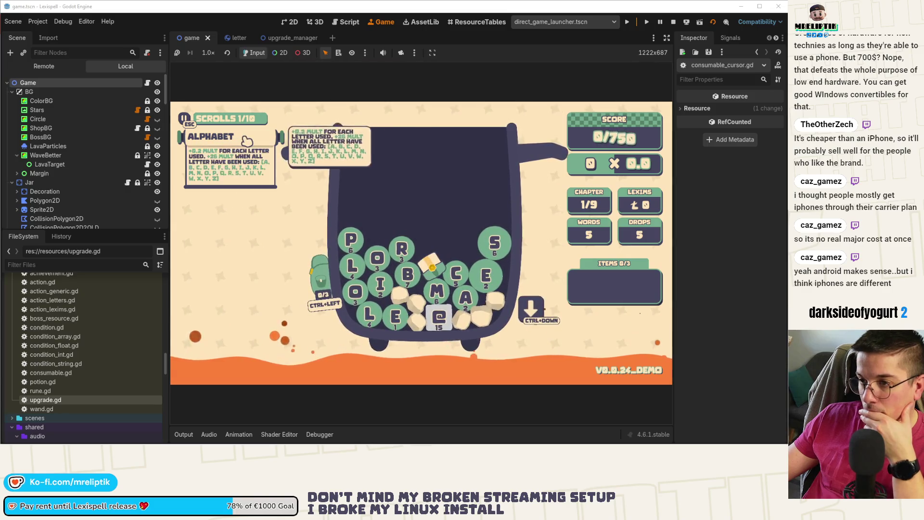
click(663, 24)
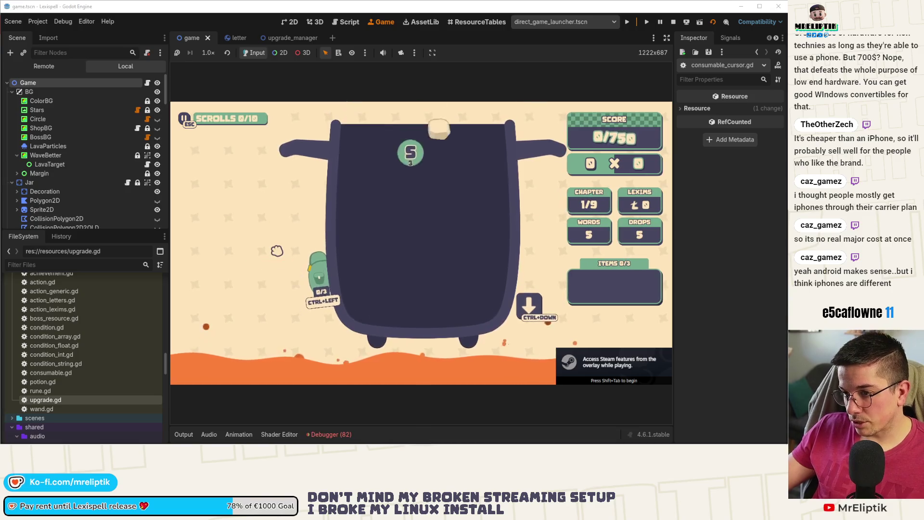
Step: Grant the player the ALPHABET upgrade through the F1 debug overlay, then close the overlay
key(F1)
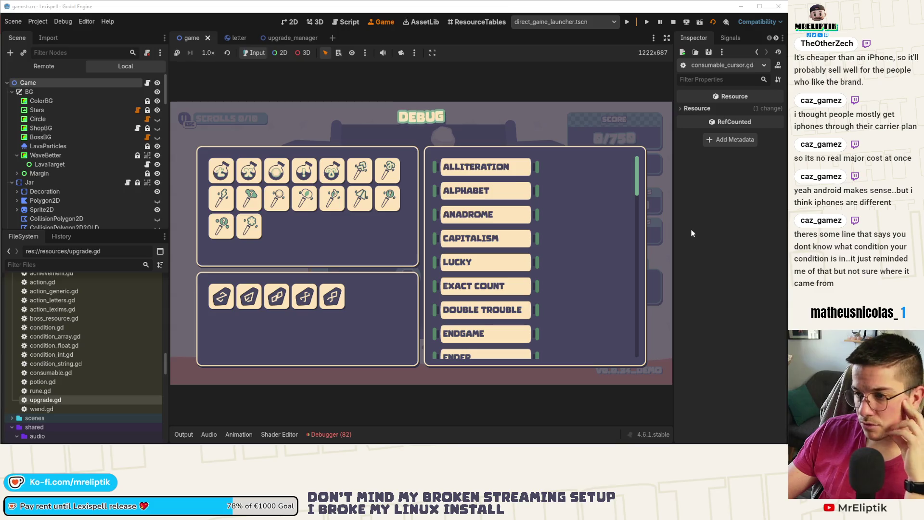
mouse_move(518, 191)
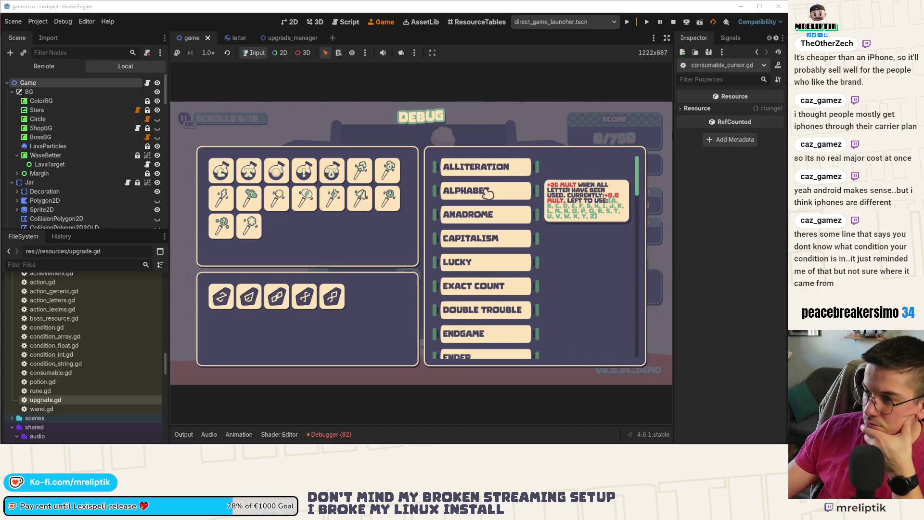
click(488, 193)
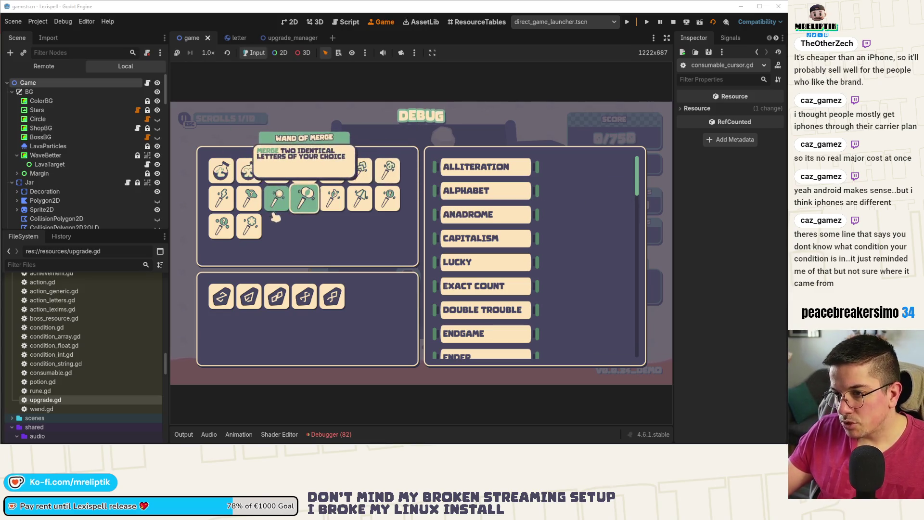
click(277, 143)
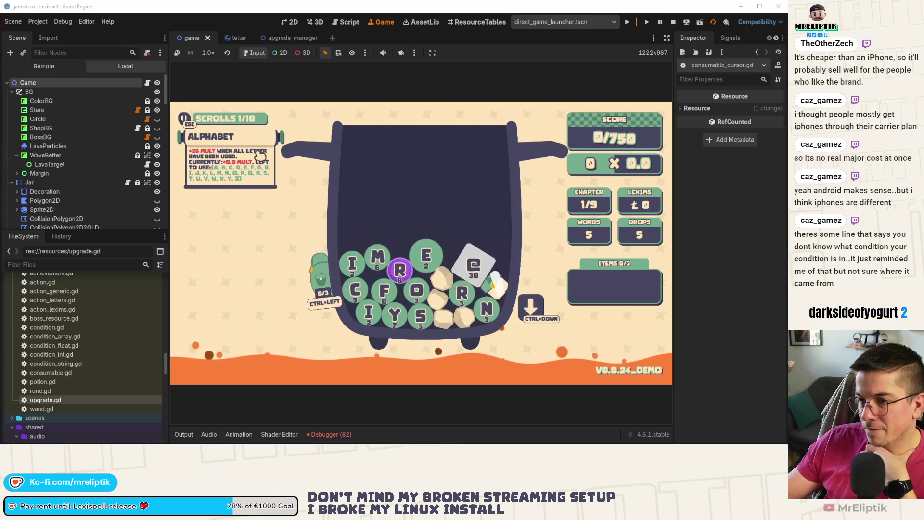
mouse_move(43, 443)
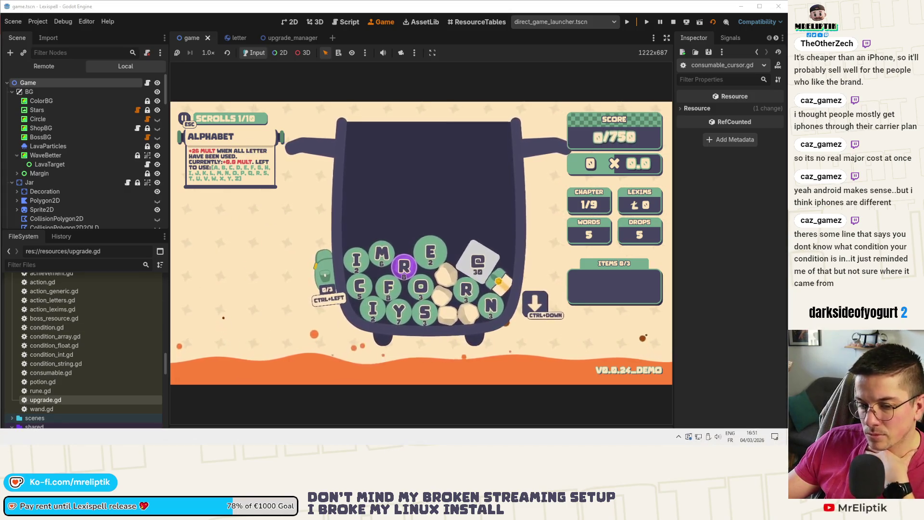
key(alt+Tab)
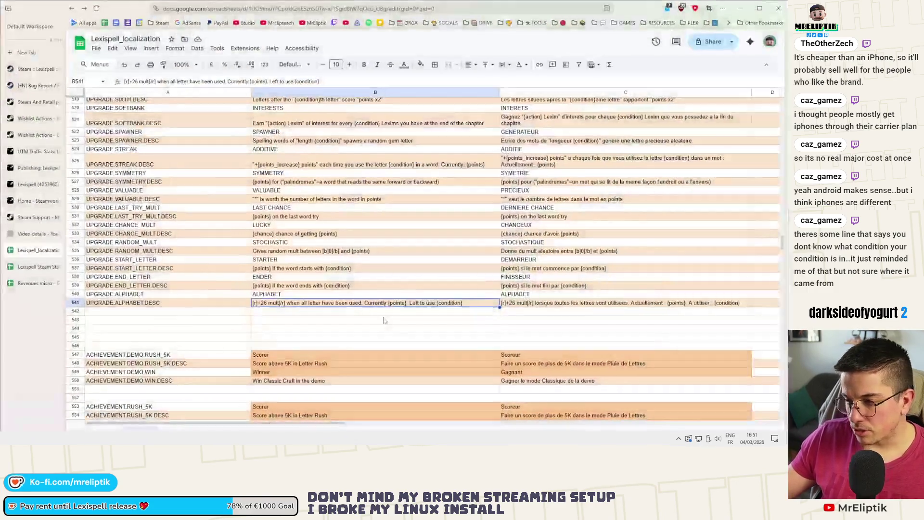
Step: Edit the English ALPHABET description in B541 to drop 'Left' and the space after {points}, then commit the French one
click(415, 305)
key(BackSpace)
click(403, 303)
key(BackSpace)
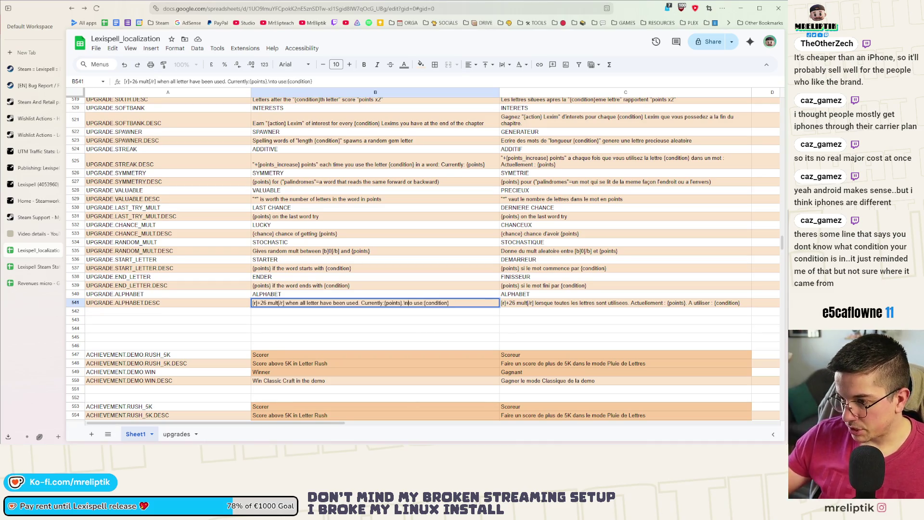
click(690, 306)
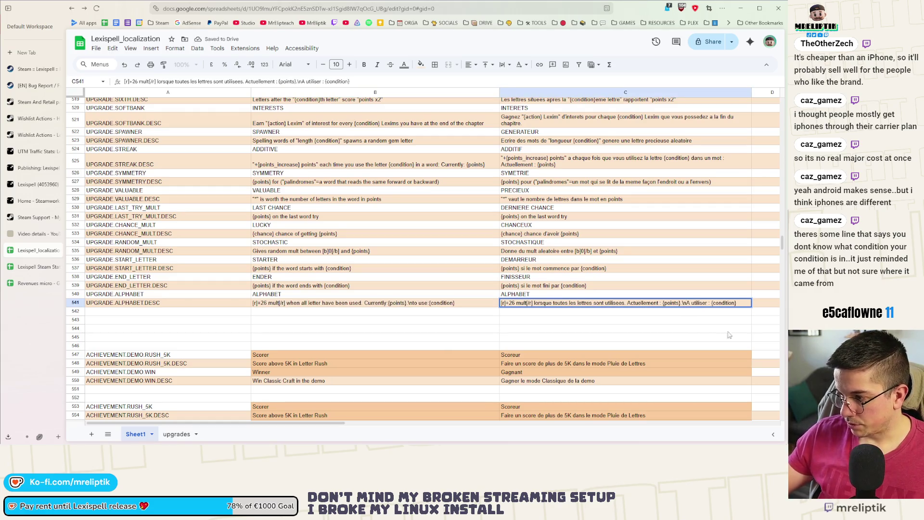
click(627, 314)
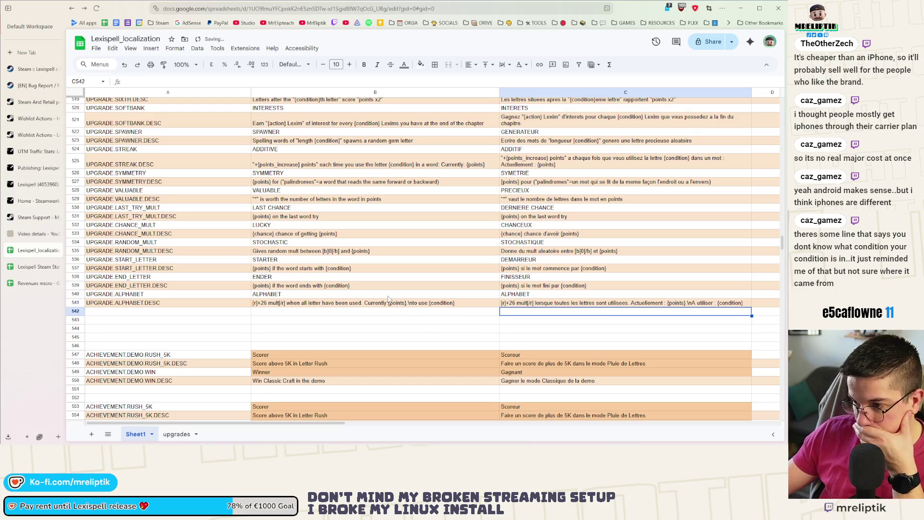
Step: Dismiss the File menu and minimize the browser to bring Godot back
click(96, 48)
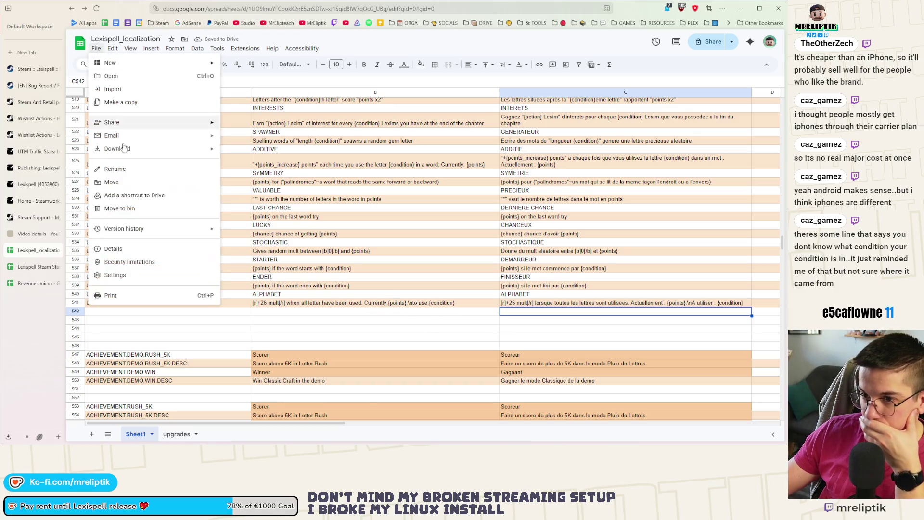
key(Escape)
key(Left)
click(759, 8)
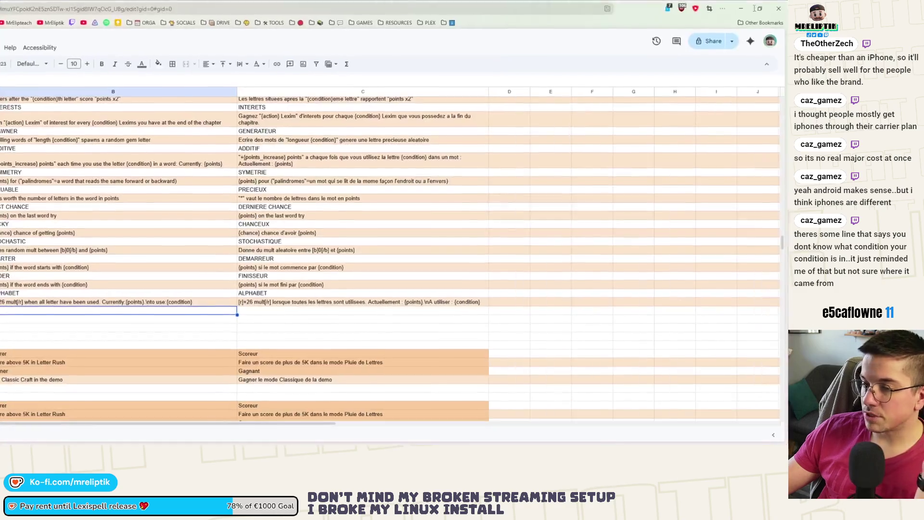
click(758, 11)
click(742, 8)
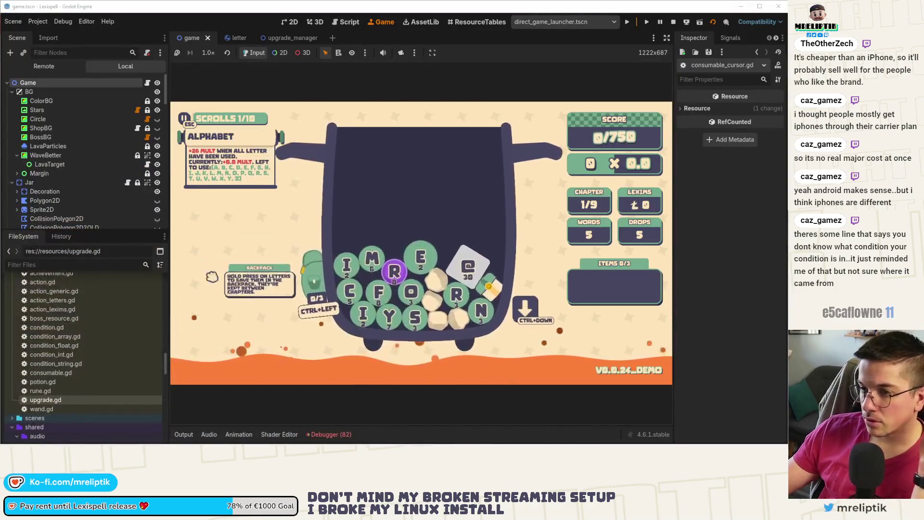
Step: Open game.gd and browse its methods past start_letter_rush and trigger_jokers
click(149, 82)
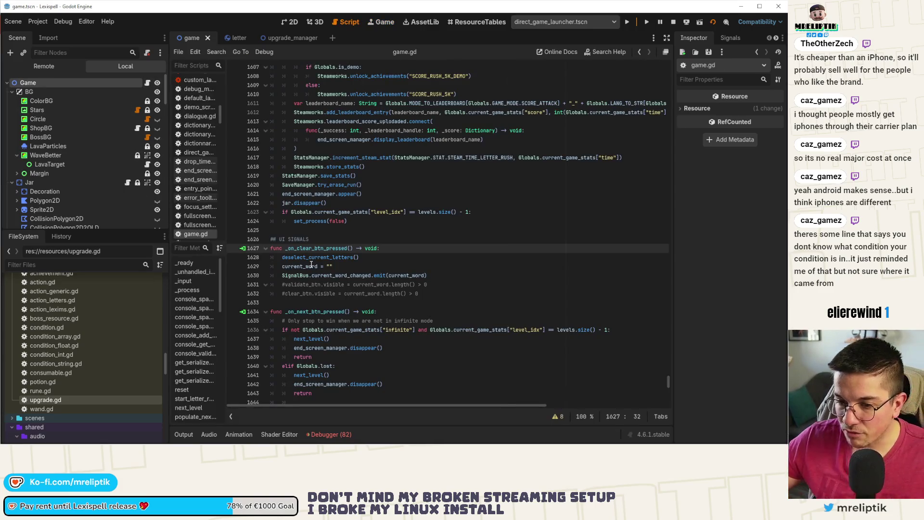
scroll(360, 342, up, 15)
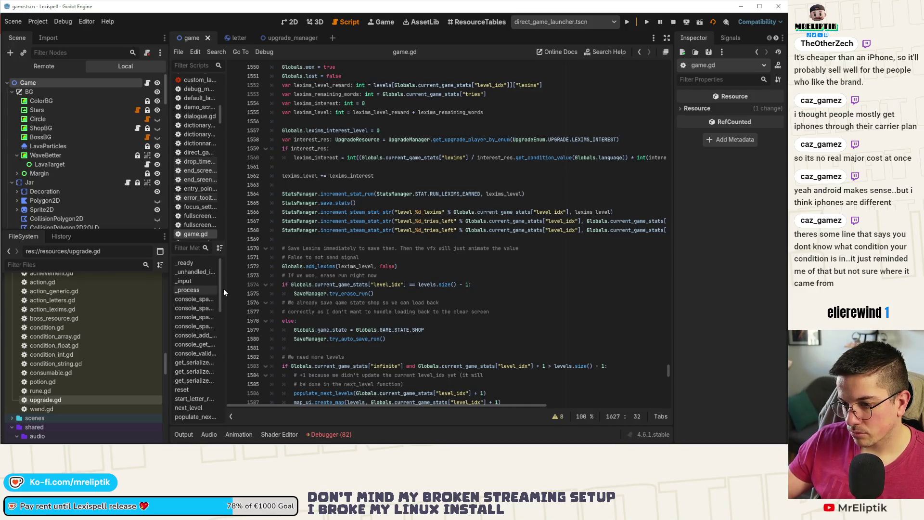
drag(223, 287, 236, 288)
scroll(196, 345, down, 3)
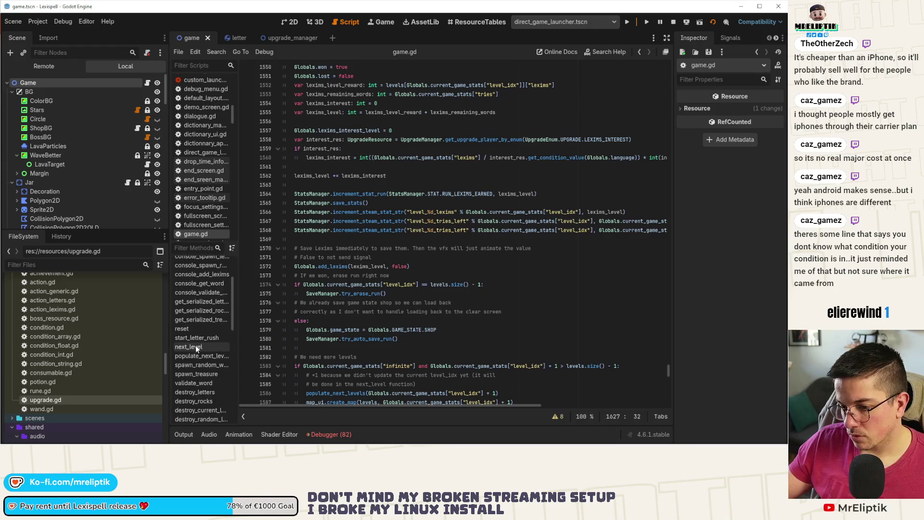
scroll(195, 345, down, 2)
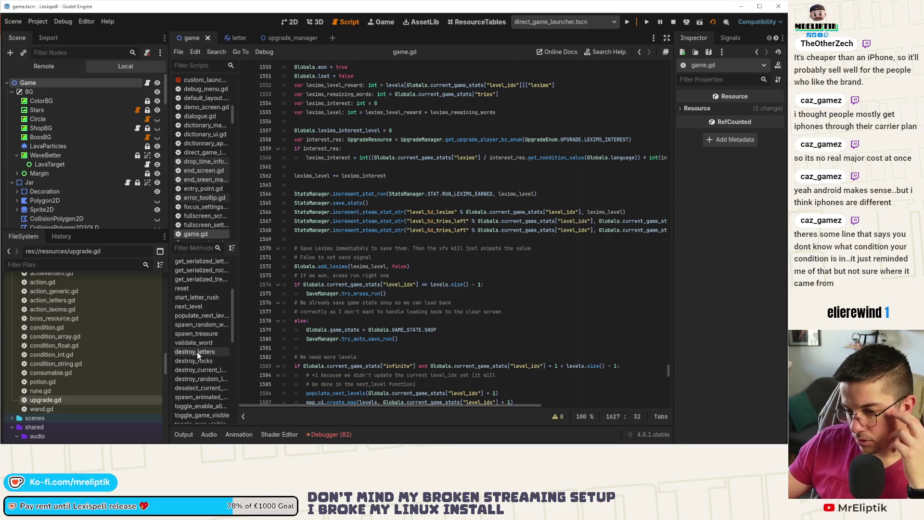
click(200, 298)
scroll(207, 347, down, 5)
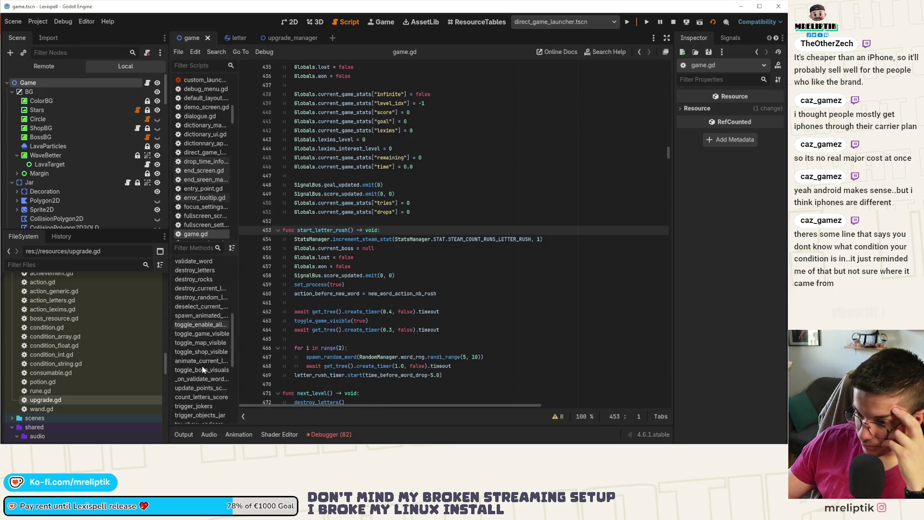
scroll(203, 388, down, 2)
click(192, 366)
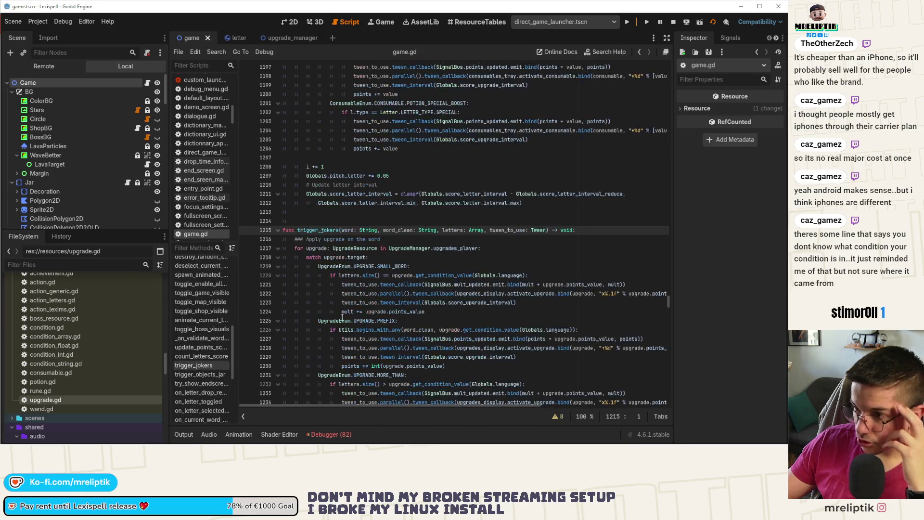
Step: Jump to count_letters_score and place the caret on the END_LETTER condition line
scroll(409, 313, down, 10)
scroll(409, 313, down, 2)
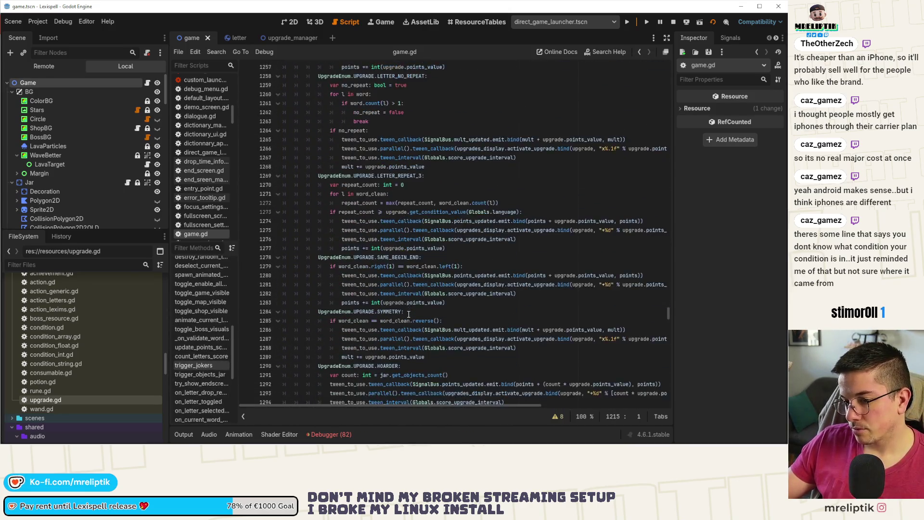
scroll(387, 323, up, 2)
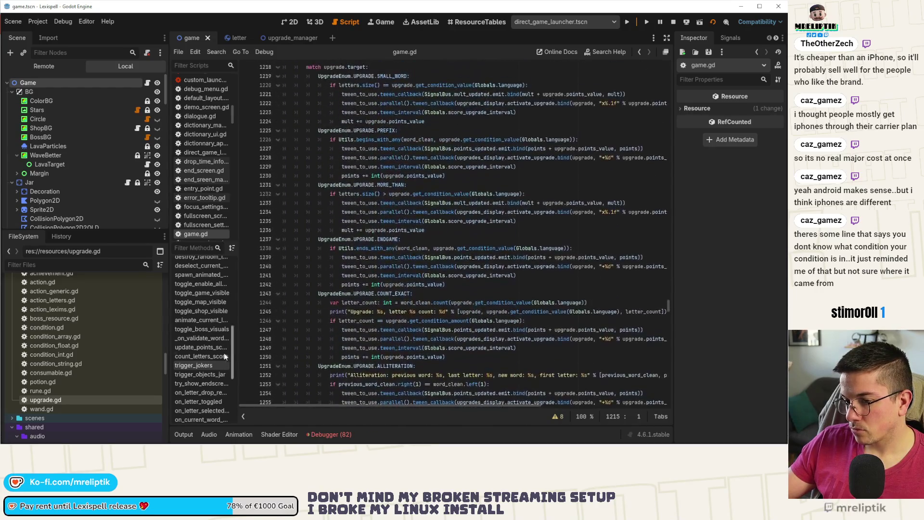
click(201, 357)
scroll(374, 315, down, 10)
scroll(373, 315, down, 12)
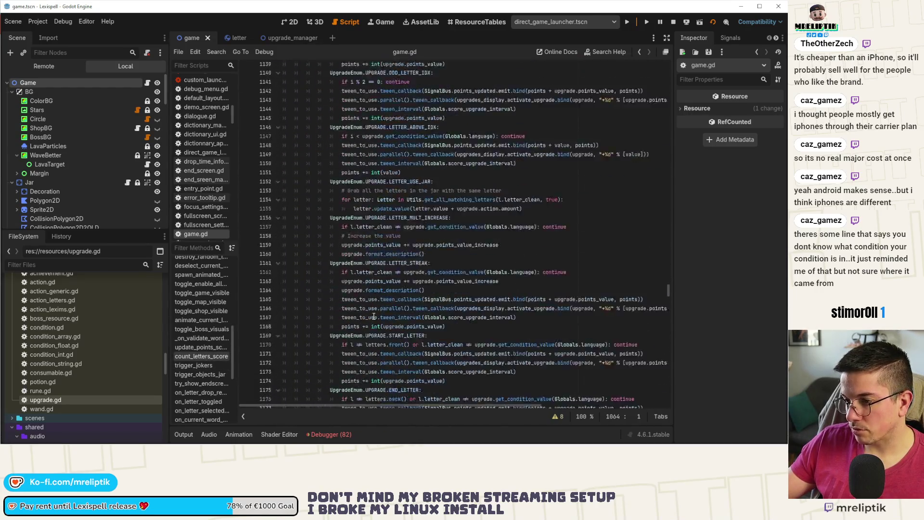
click(344, 313)
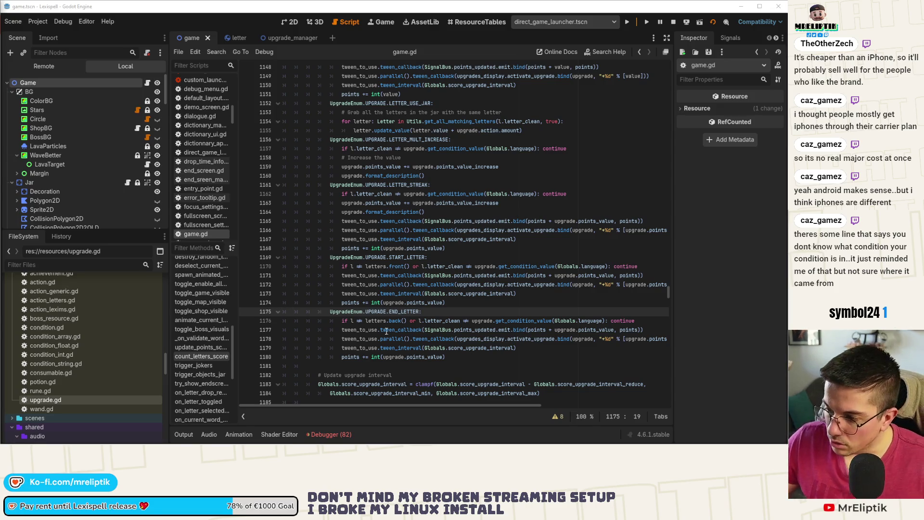
click(444, 321)
Step: Duplicate the END_LETTER case header below the block as a new ALPHABET case and save
key(ctrl+shift+d)
key(ctrl+z)
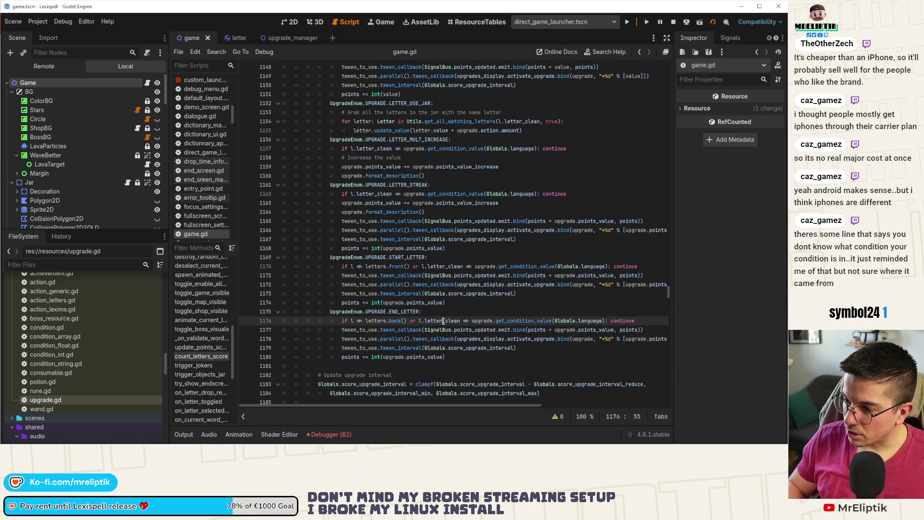
key(Up)
key(ctrl+shift+d)
key(alt+Down)
key(alt+Down)
key(alt+Down)
key(Left)
key(ctrl+BackSpace)
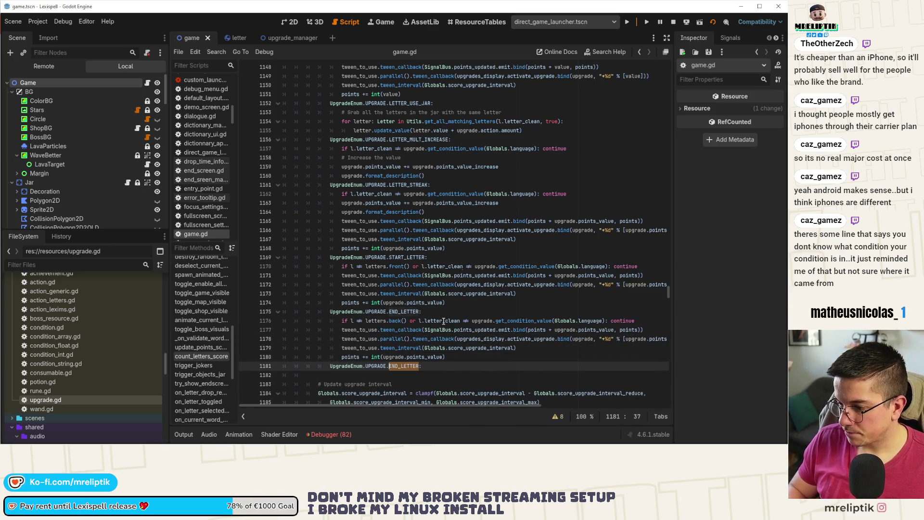
text(ALPHABET)
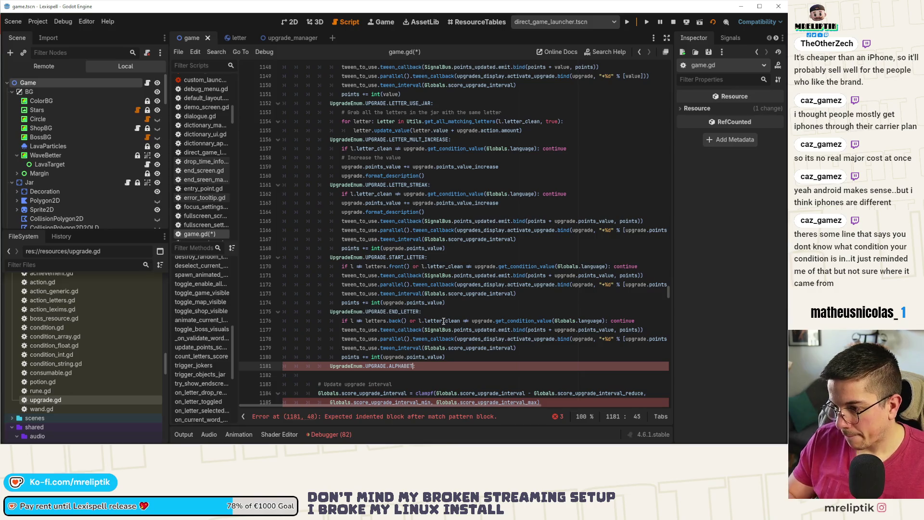
key(ctrl+s)
Step: Copy the END_LETTER early-exit condition and paste it under the ALPHABET case
click(345, 338)
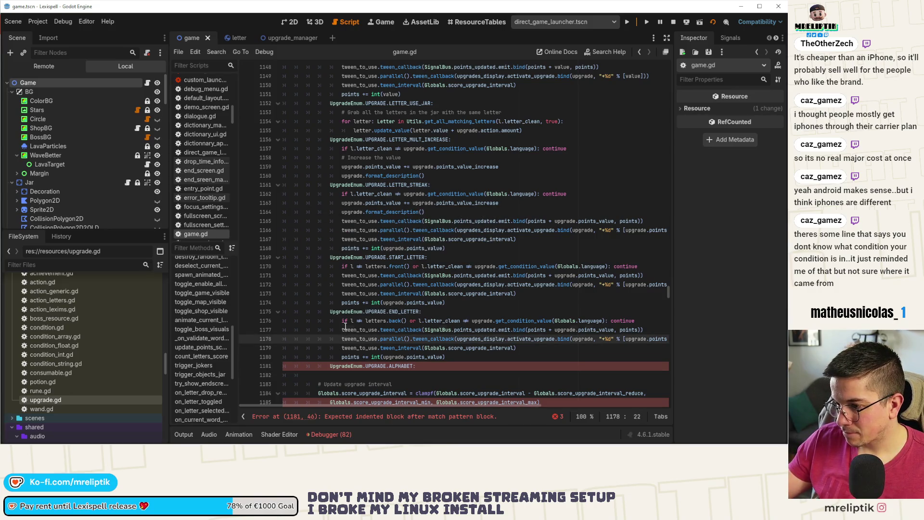
click(345, 328)
click(371, 321)
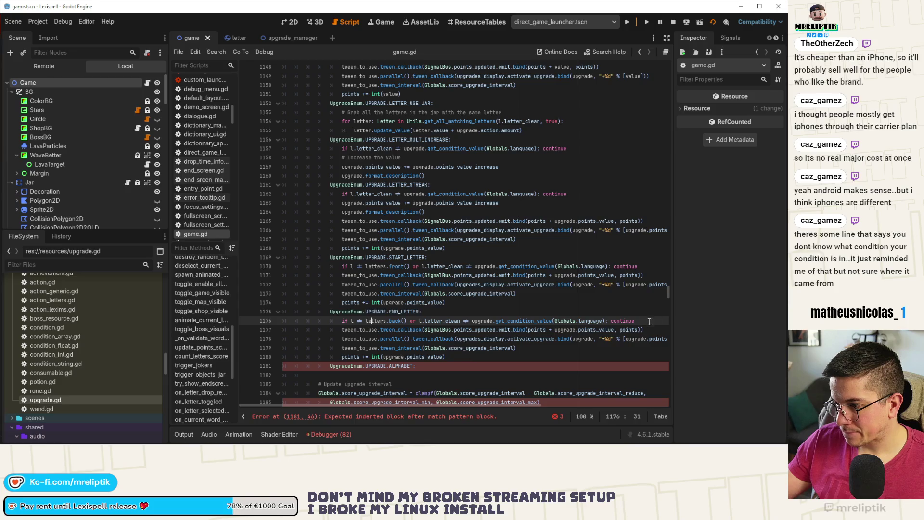
drag(636, 321, 339, 321)
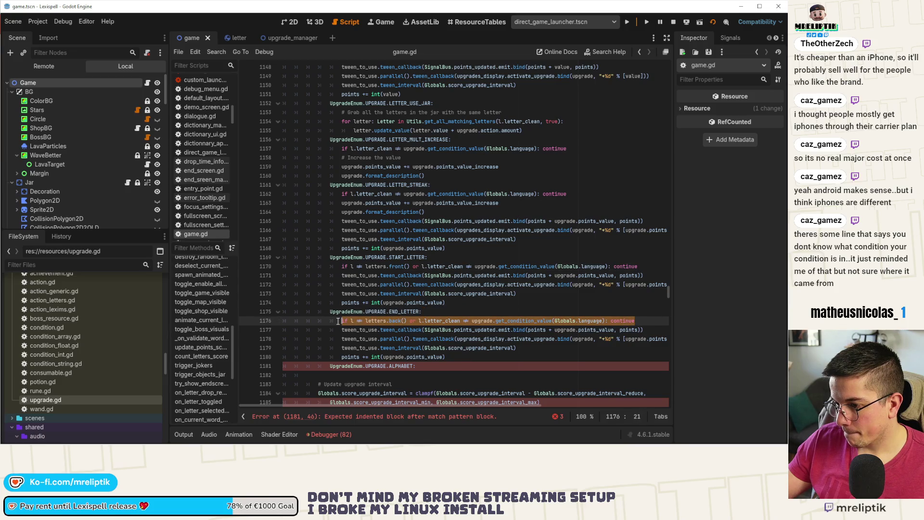
key(ctrl+c)
click(440, 366)
key(Return)
key(Return)
key(ctrl+v)
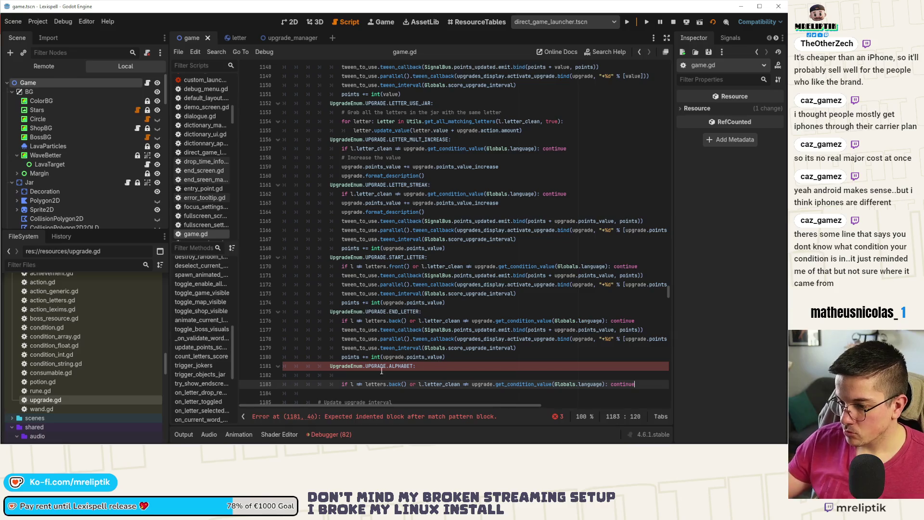
Step: Declare 'var condition_letters: Array =' above the pasted condition
click(354, 375)
text(var conditions: Arra)
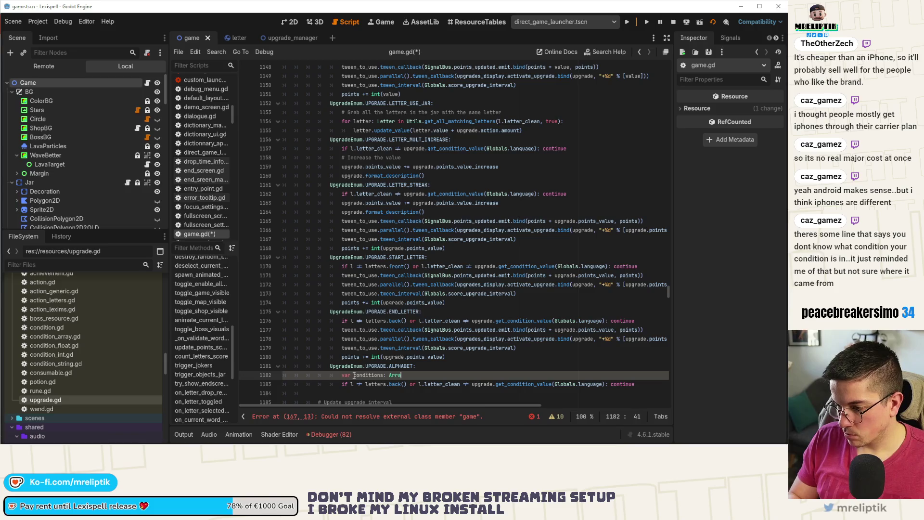
text(y)
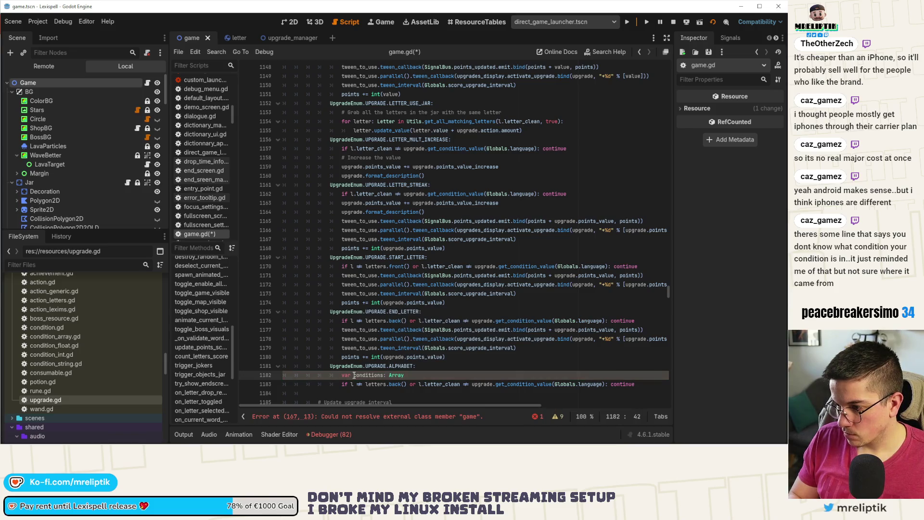
text( =)
double_click(367, 375)
text(letter)
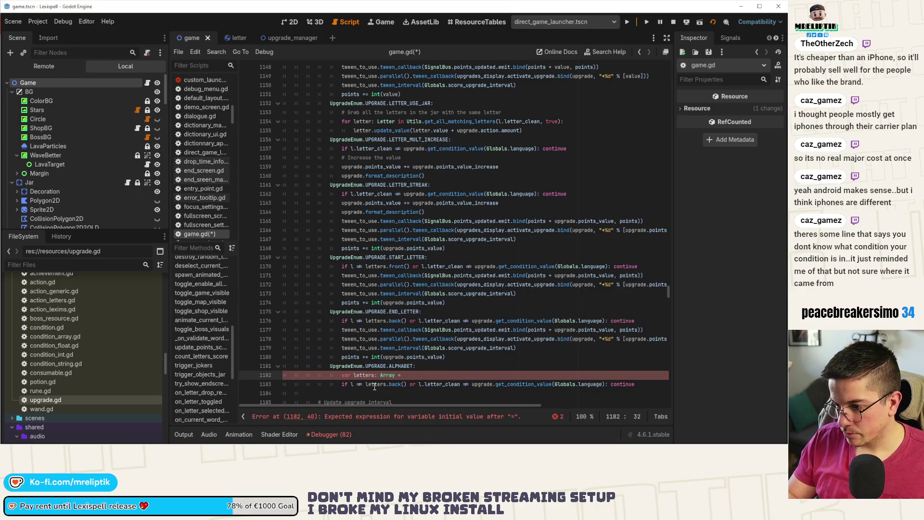
key(BackSpace)
key(BackSpace)
key(BackSpace)
text(condition_letters)
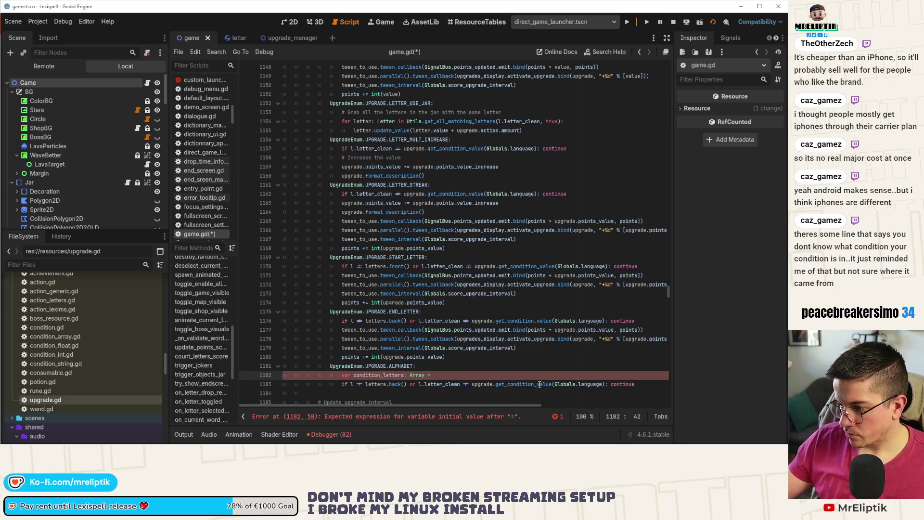
Step: Assign the get_condition_value call to condition_letters on line 1182, closing the parenthesis, and save
drag(472, 384, 610, 386)
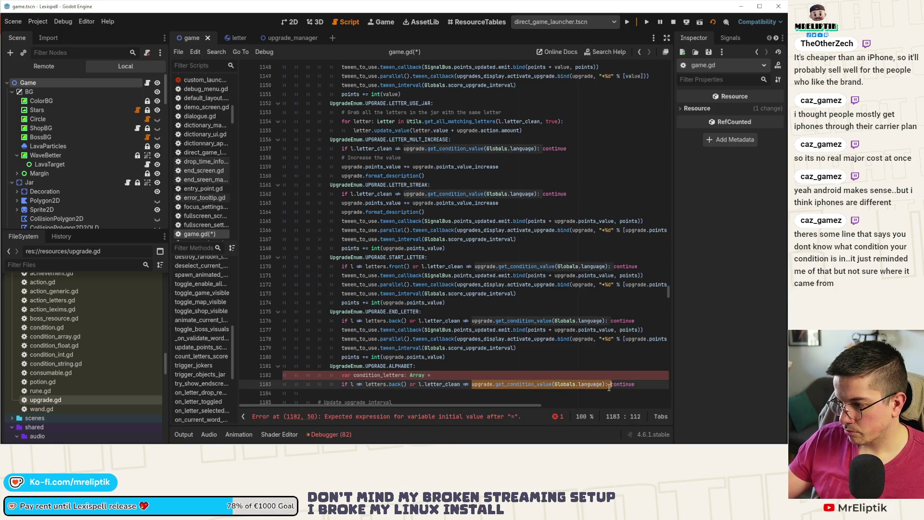
click(604, 384)
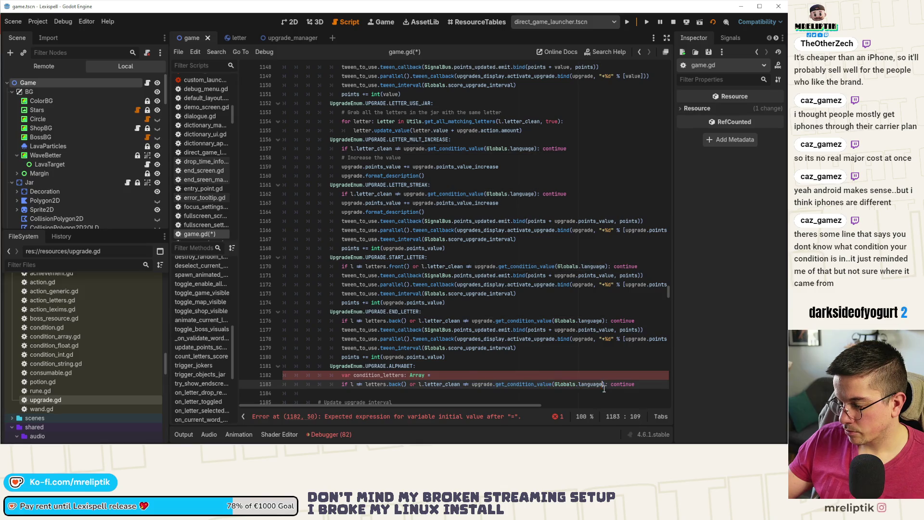
drag(605, 384, 475, 387)
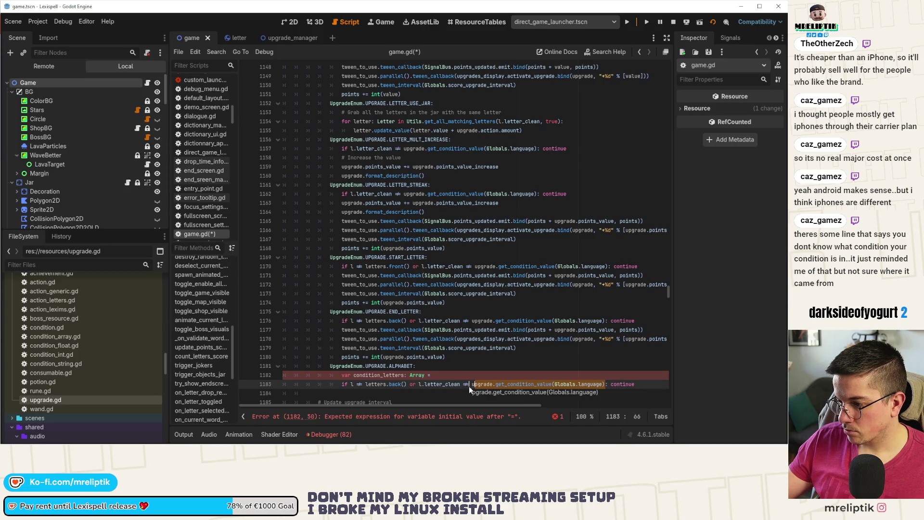
click(477, 387)
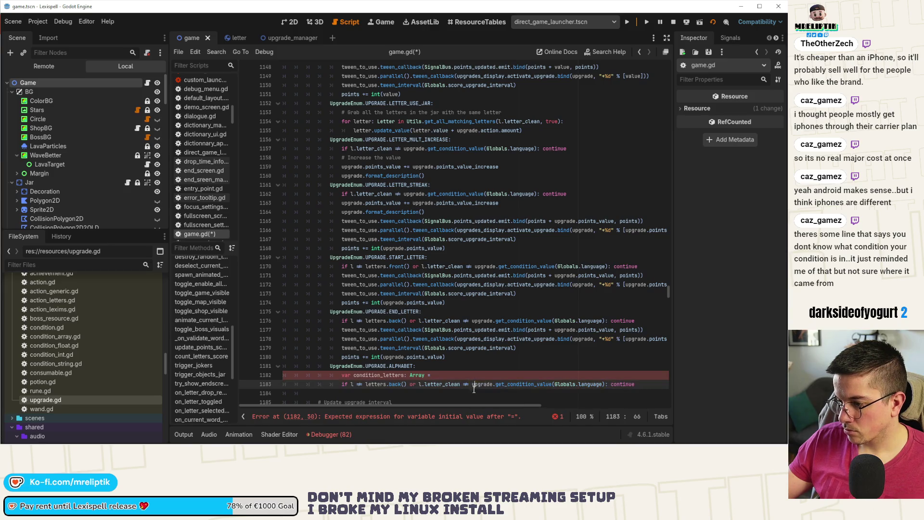
key(ctrl+shift+Right)
key(ctrl+shift+Right)
key(ctrl+shift+Right)
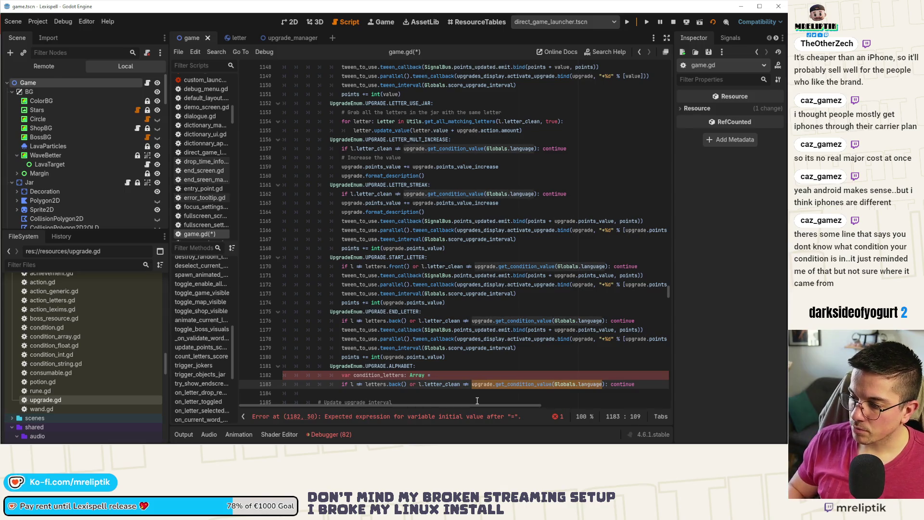
key(ctrl+c)
click(468, 376)
key(ctrl+v)
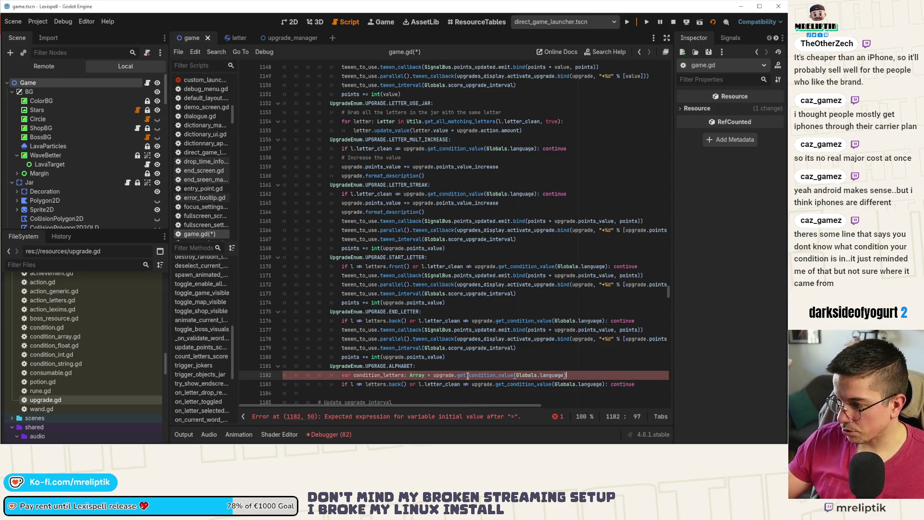
text())
key(ctrl+s)
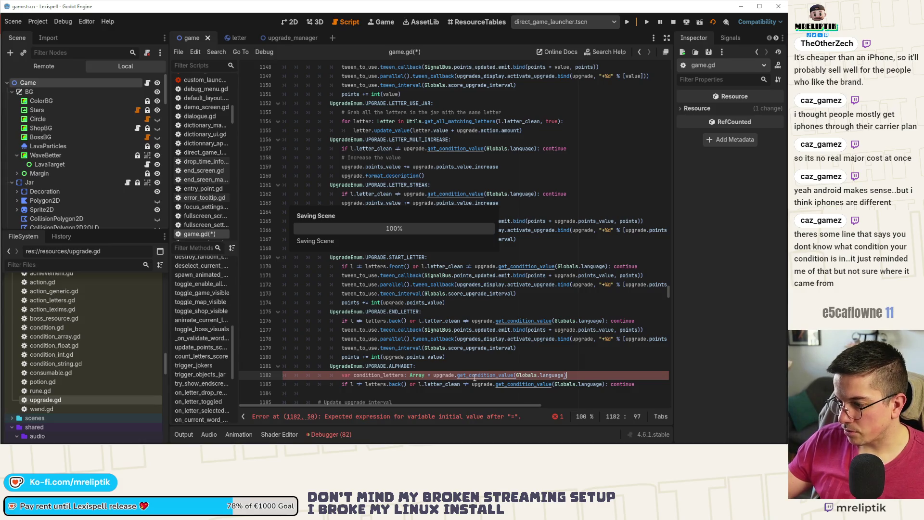
Step: Check the get_condition_value definition, then return to the condition_letters lines
ctrl+click(477, 375)
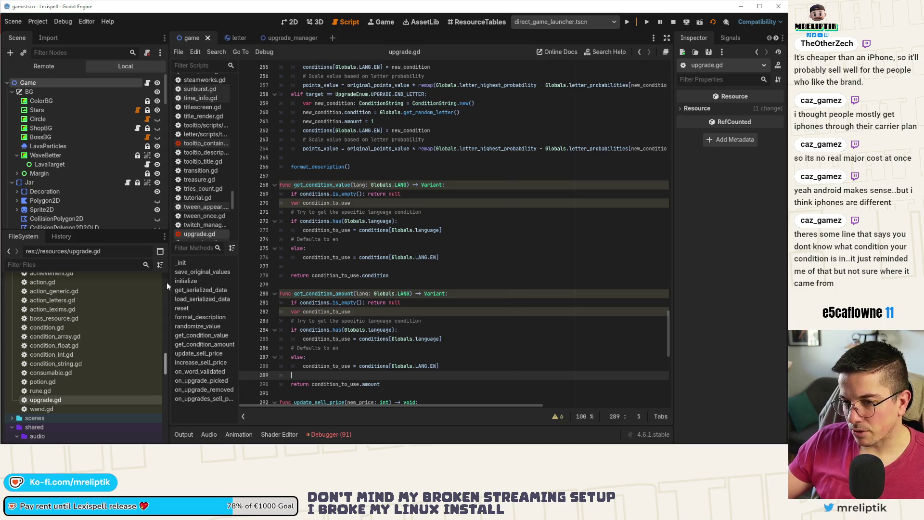
key(alt+Left)
click(470, 375)
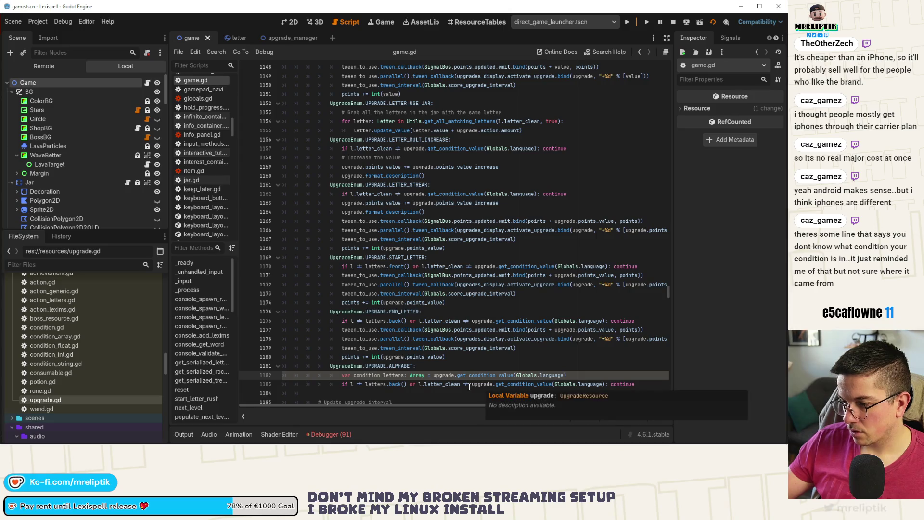
double_click(417, 375)
scroll(398, 348, down, 2)
click(389, 330)
click(379, 320)
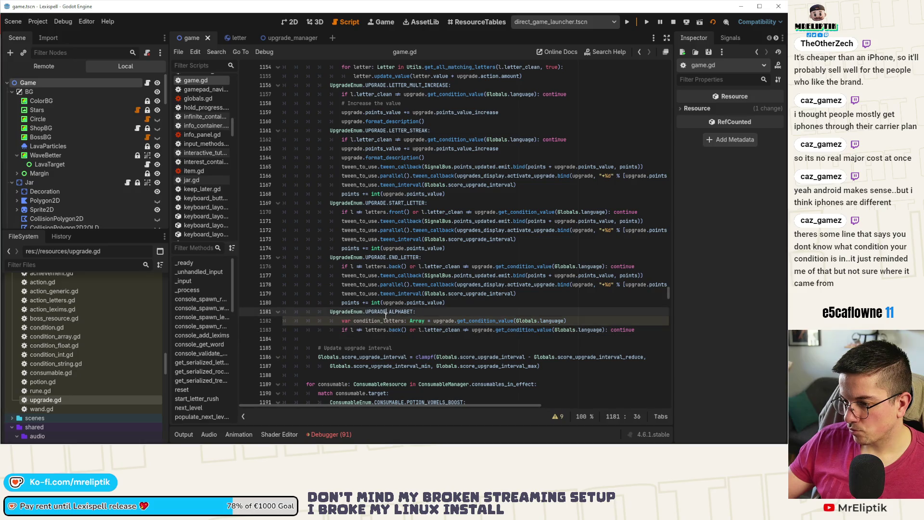
double_click(379, 320)
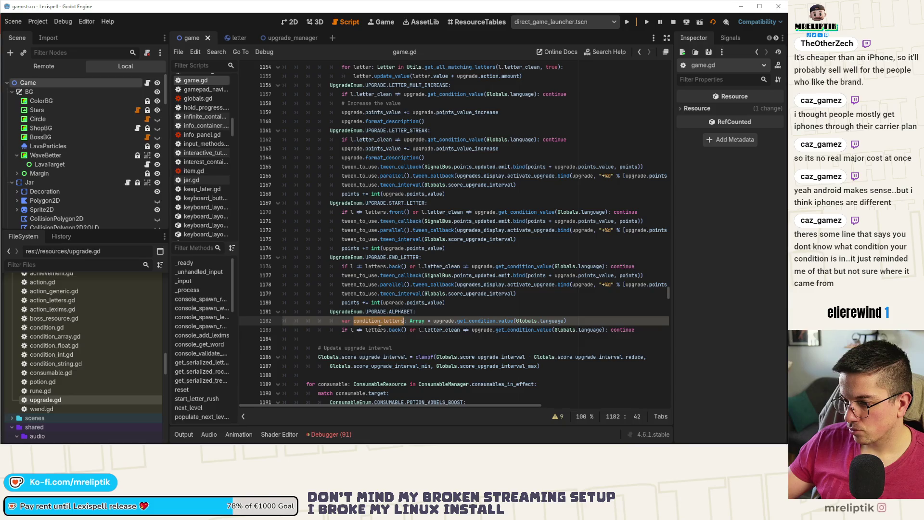
click(426, 330)
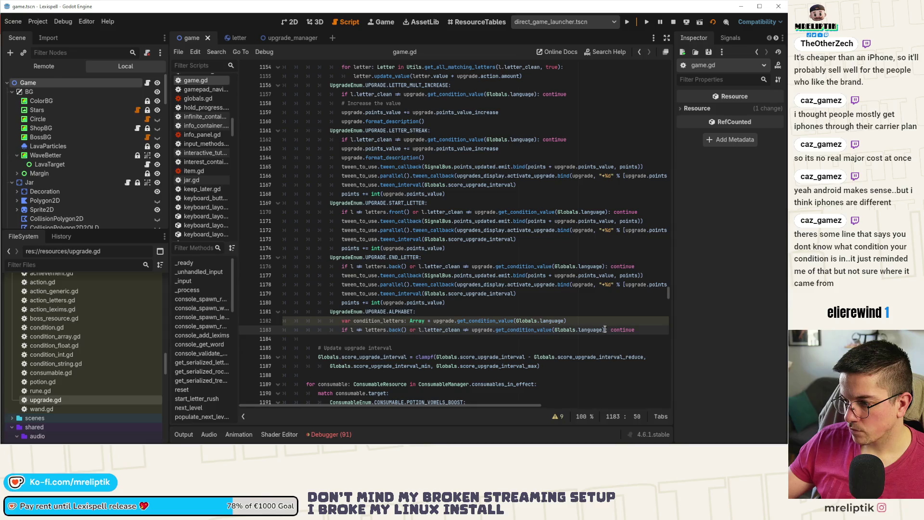
Step: Rewrite line 1183 as 'if l.letter_clean in condition_letters:' without the trailing continue
drag(605, 330, 352, 333)
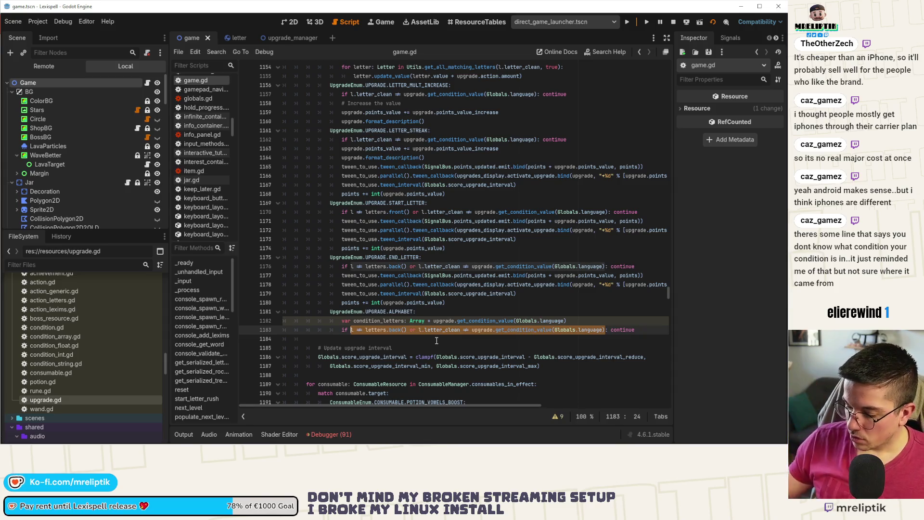
key(BackSpace)
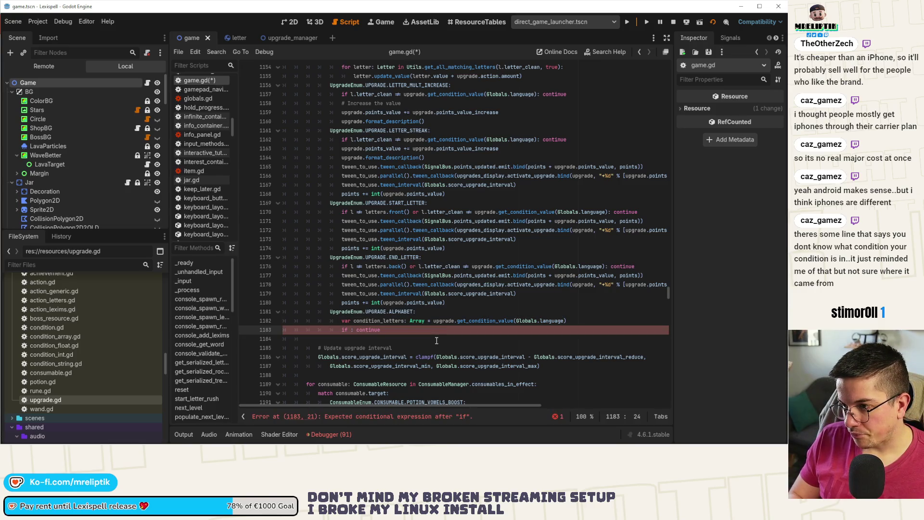
text(l.le)
key(Return)
text(in con)
key(Return)
key(Right)
key(Right)
key(shift+End)
key(BackSpace)
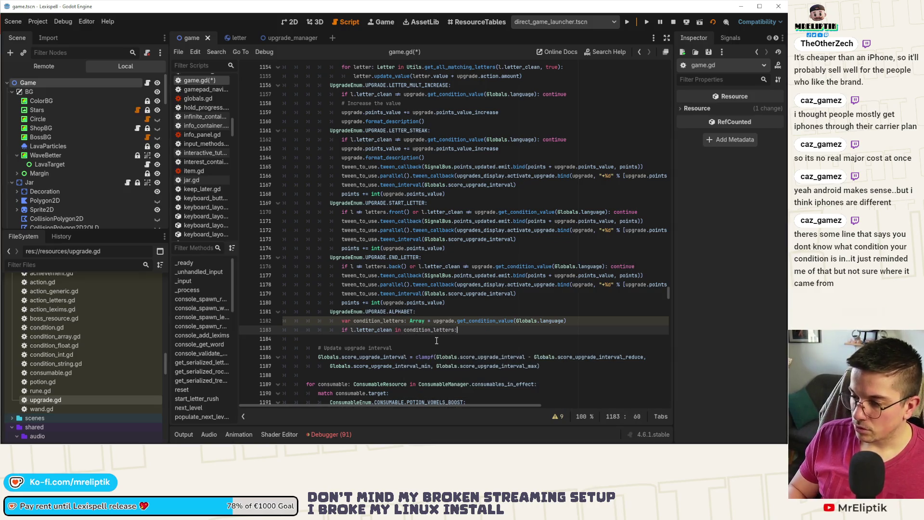
Step: Add '# TODO: increase points value' and '# Remove from condition…' comments inside the if block and save
key(Return)
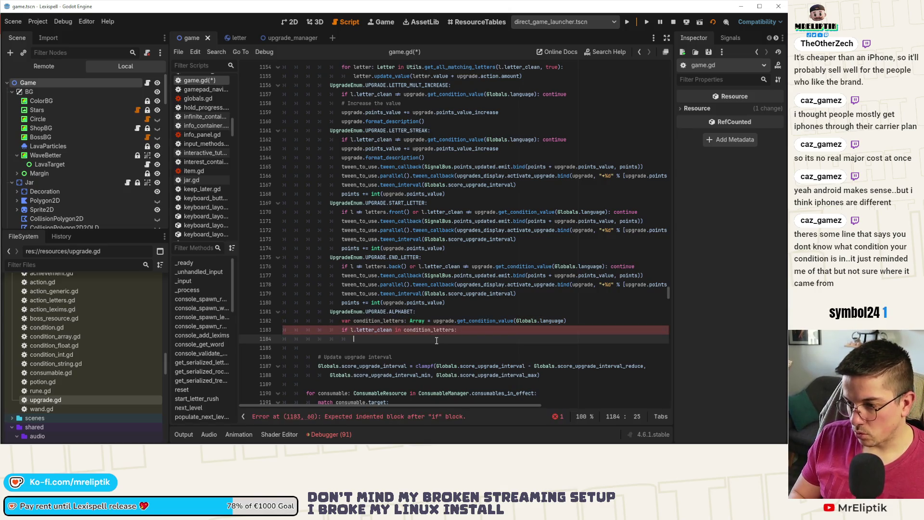
text(# TODO: increase points value)
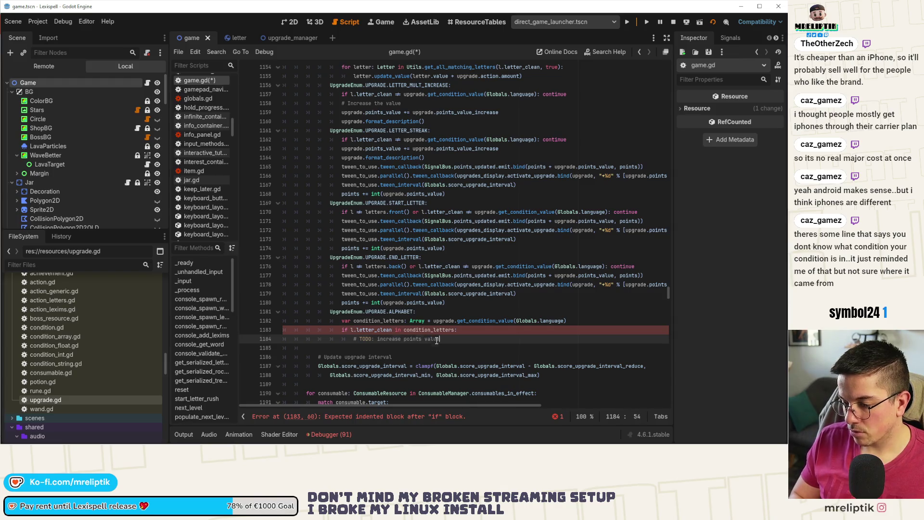
key(Return)
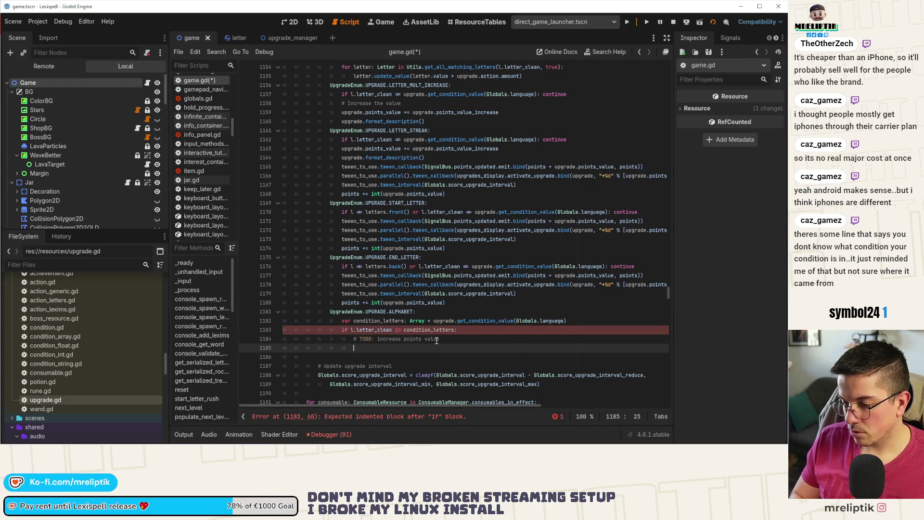
text(# )
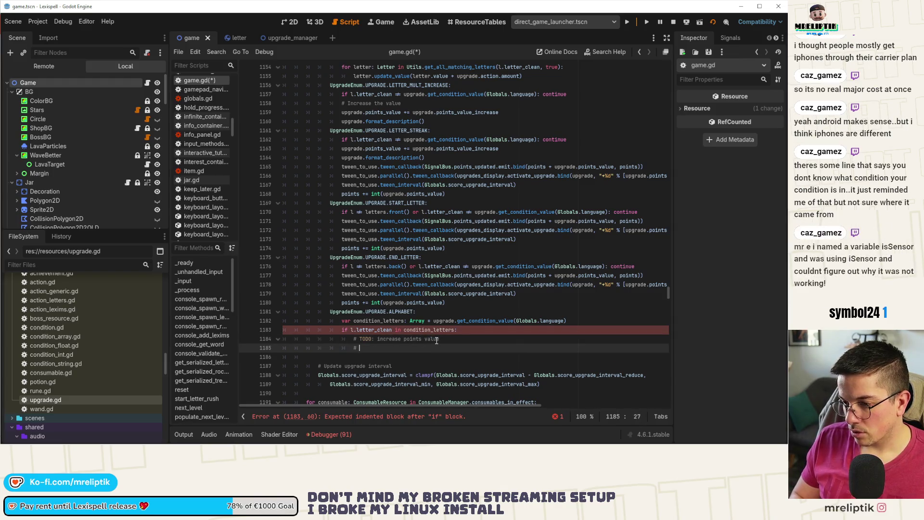
text(Remove from condition)
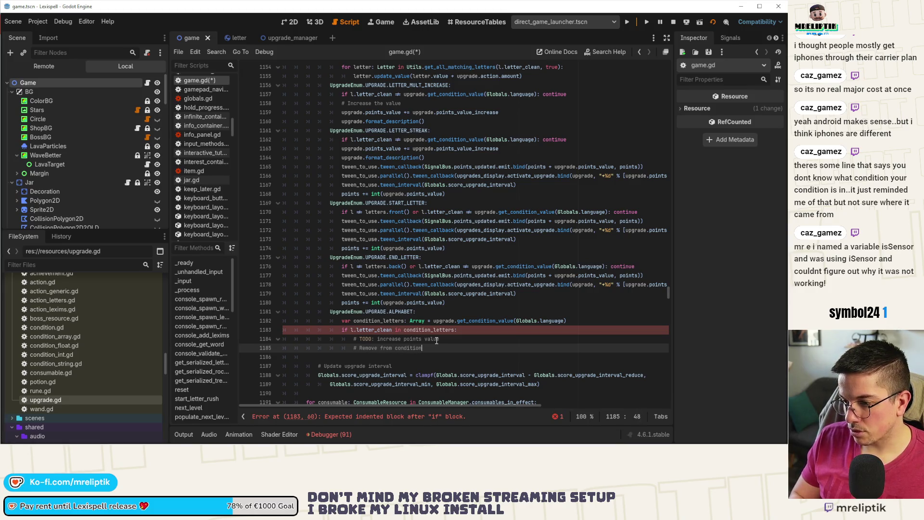
key(ctrl+s)
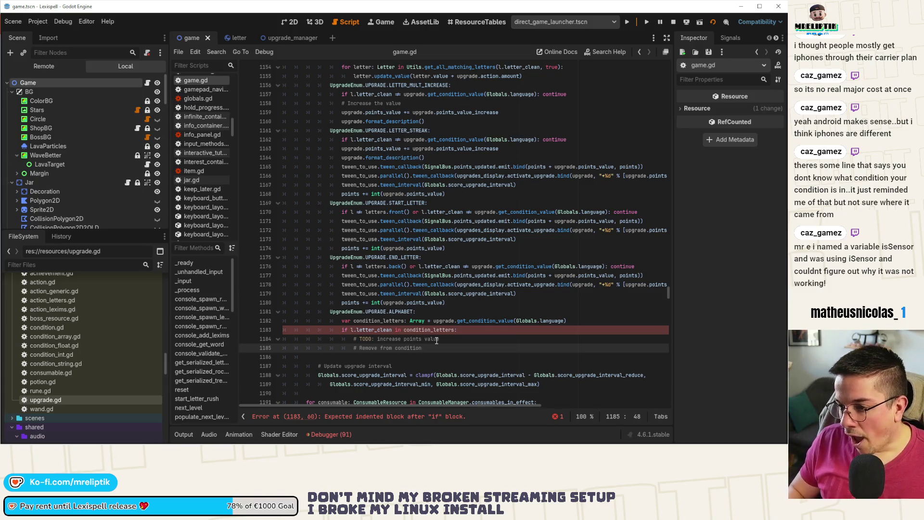
Step: Start an 'if condition_letters.is_empty():' check below the comments
key(Return)
key(Return)
key(BackSpace)
text(if condi)
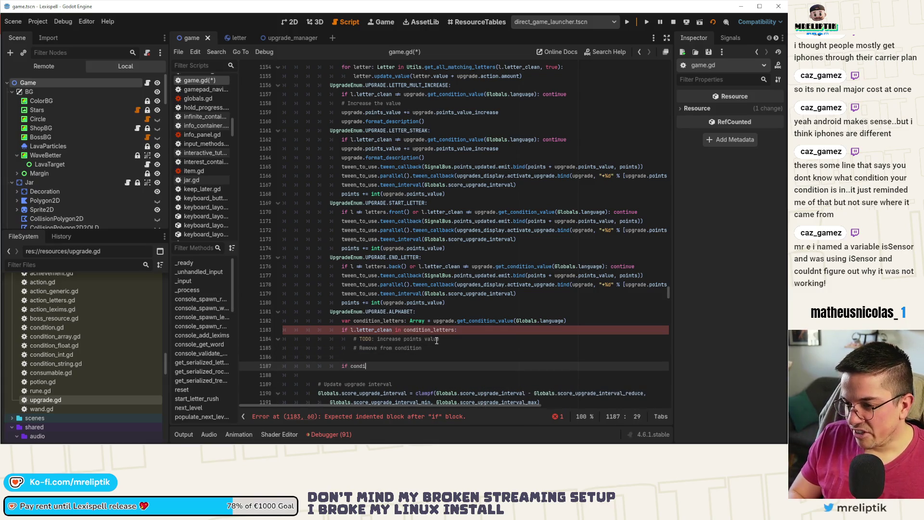
text(tion_letters)
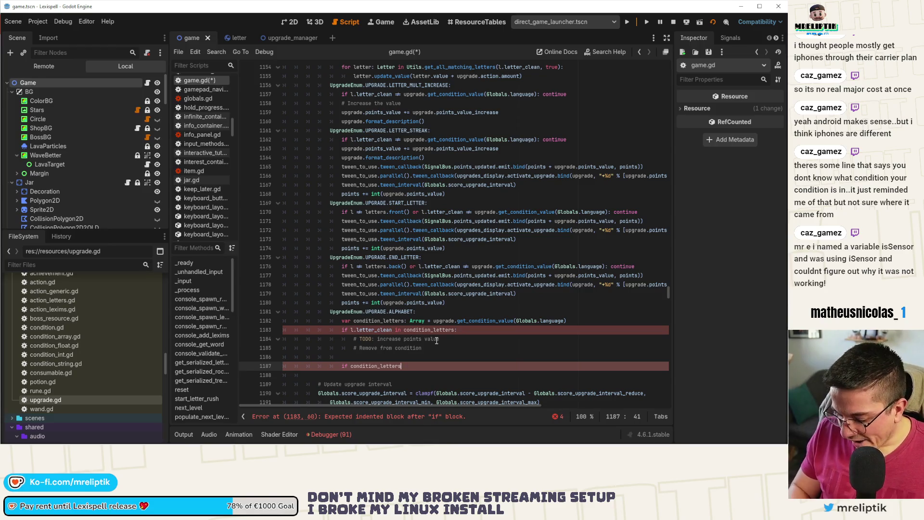
text(.is_empty():)
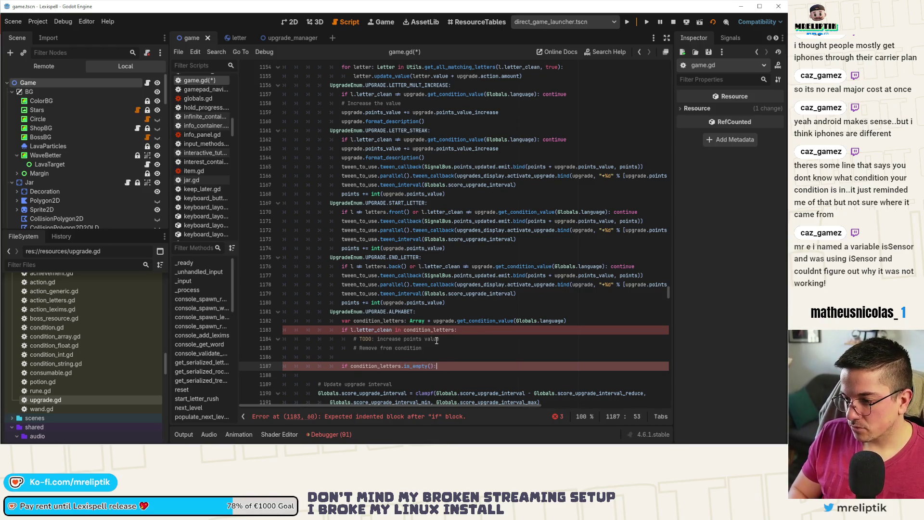
Step: Under the is_empty check, assign upgrade.points_value = 26.0 and begin a TODO line above it
key(Return)
text(upgra)
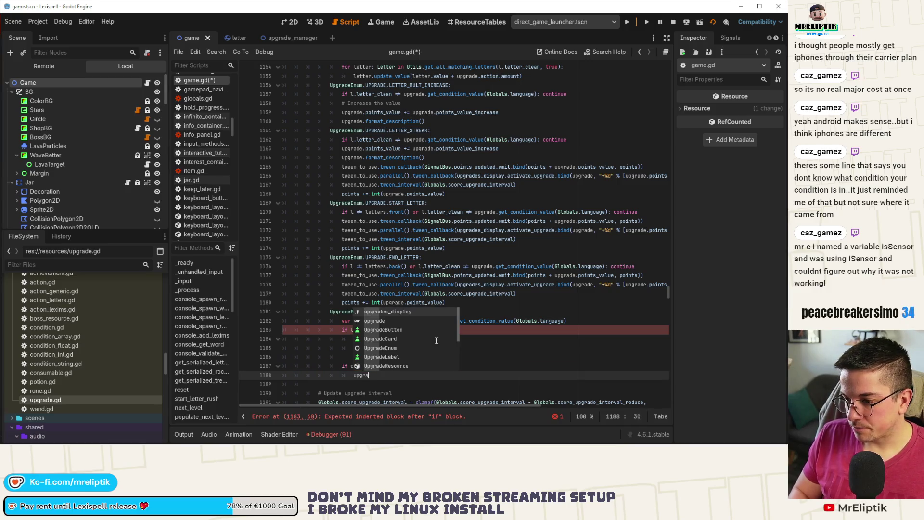
text(de.p)
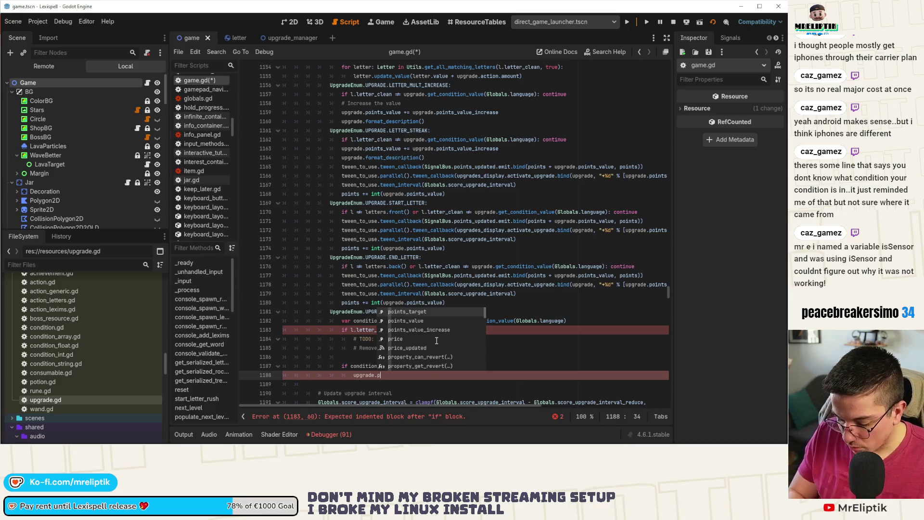
text(oin)
key(Return)
text(20)
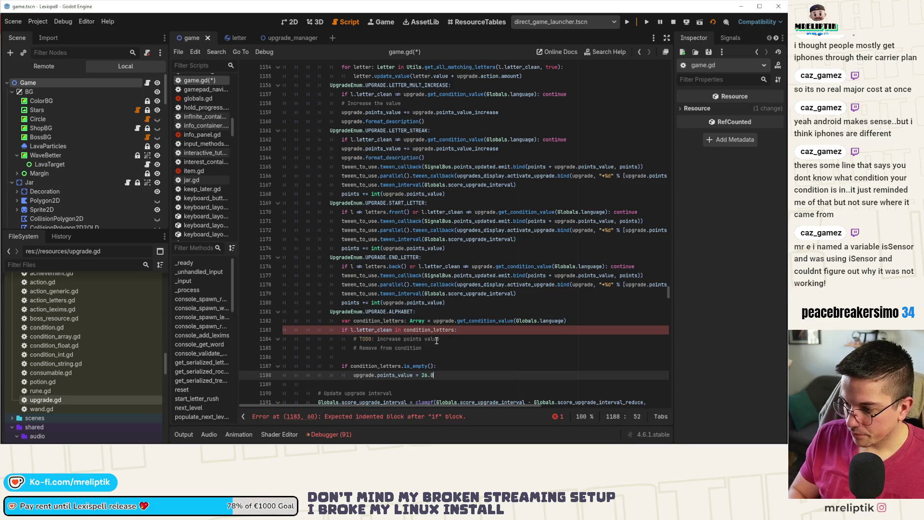
key(Up)
key(Return)
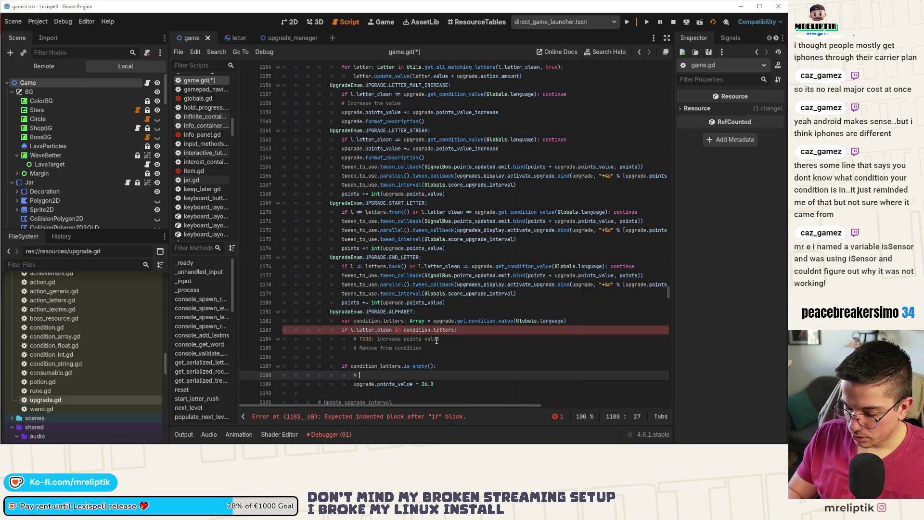
text(TODO: what could)
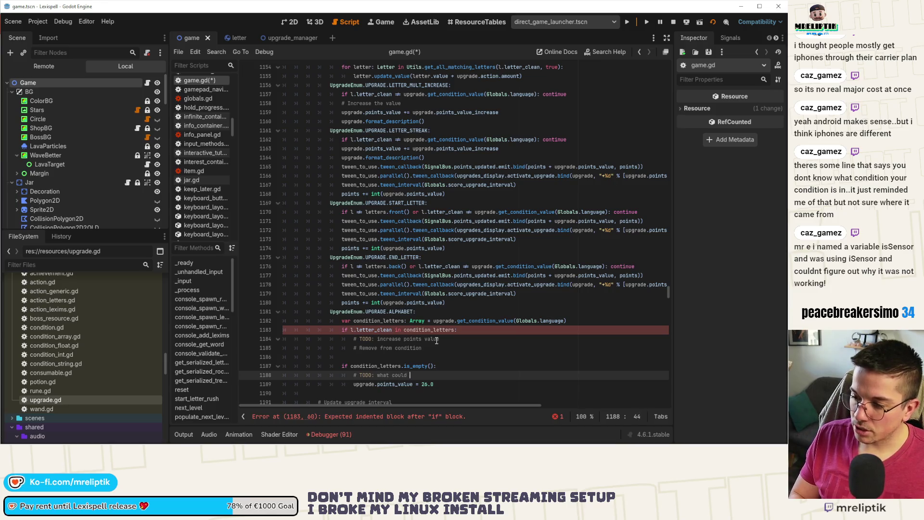
text(I use)
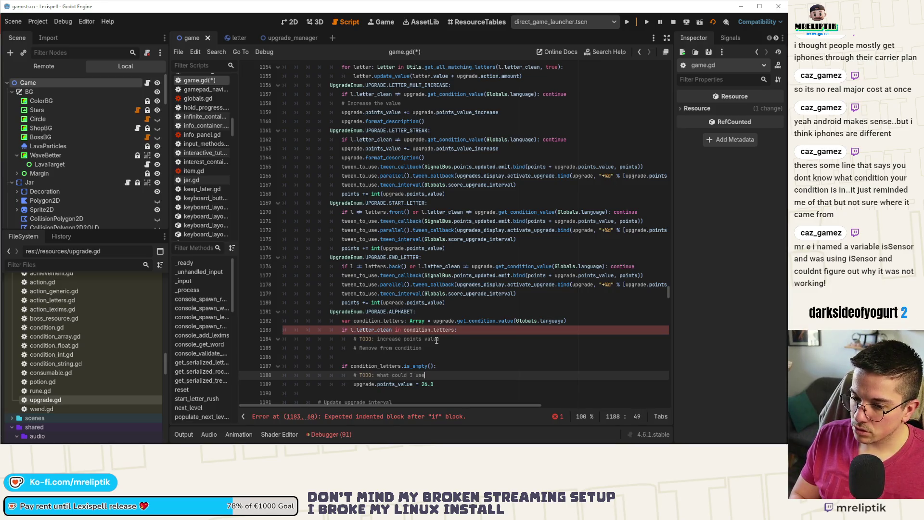
text(ue?)
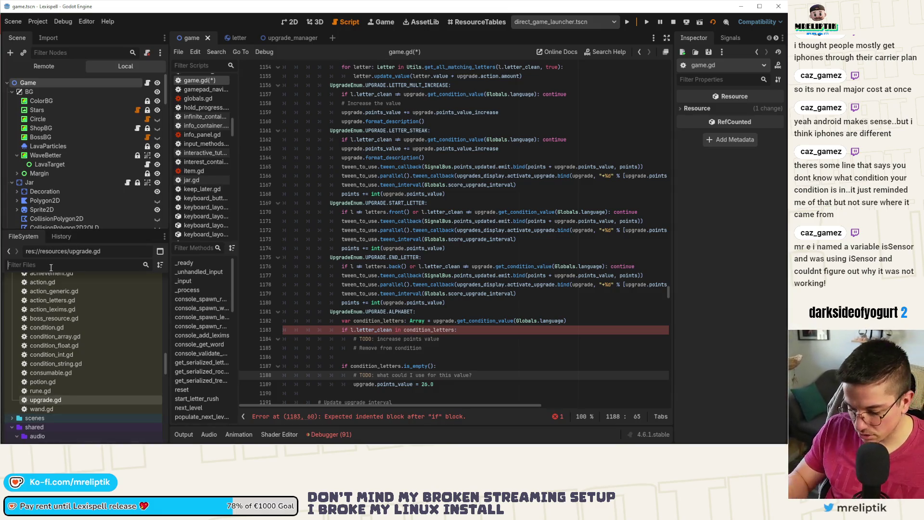
text(alphab)
Step: Give upgrade_alphabet.tres a new ActionGeneric Action with Amount 26.0
click(65, 317)
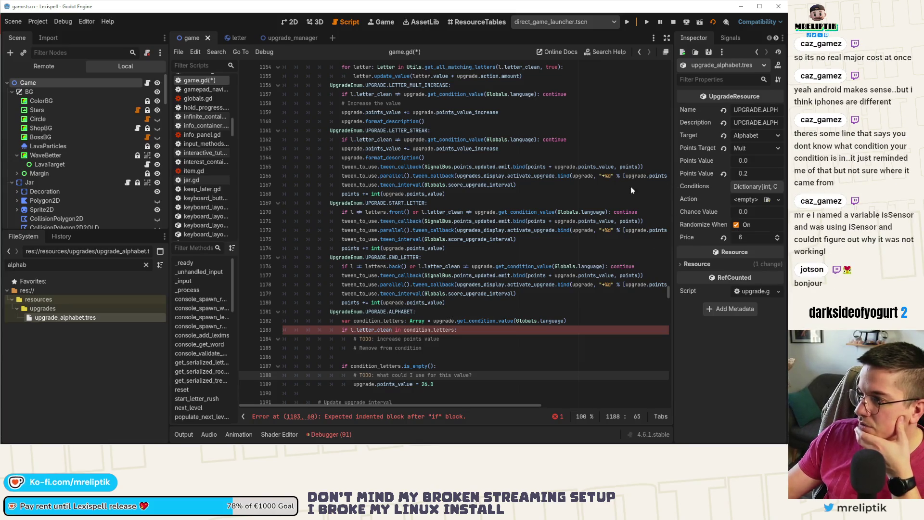
drag(674, 191, 510, 199)
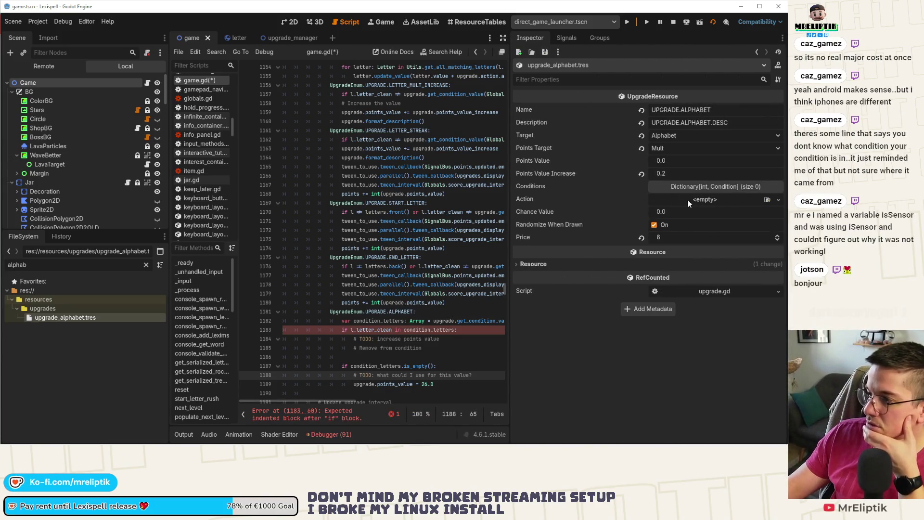
click(686, 200)
click(739, 226)
click(707, 201)
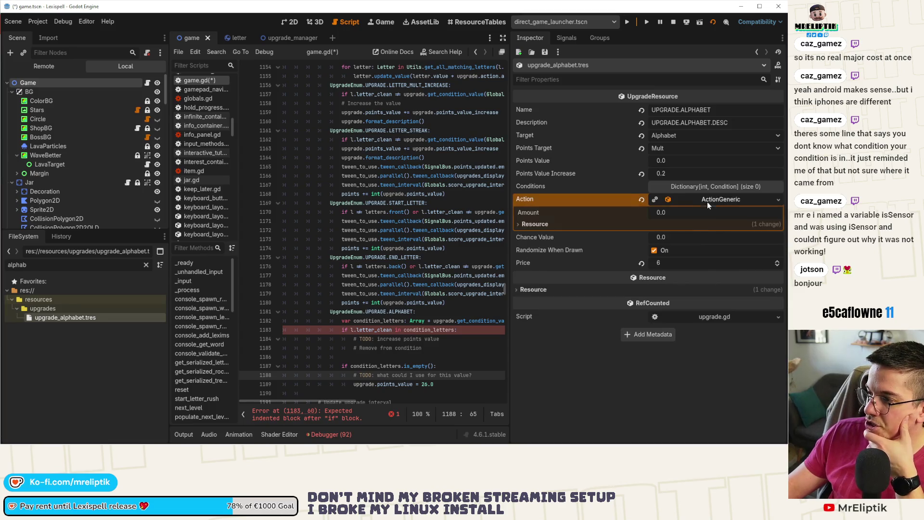
click(677, 211)
text(6)
key(Return)
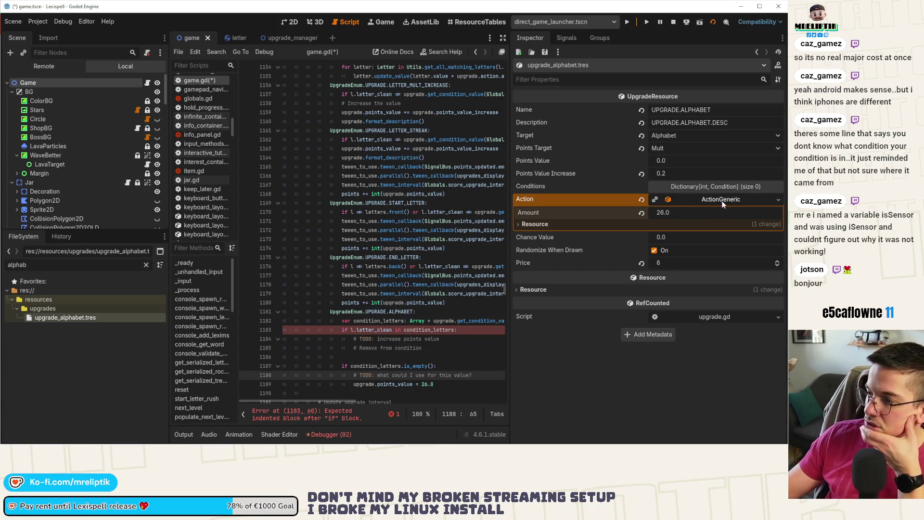
click(722, 202)
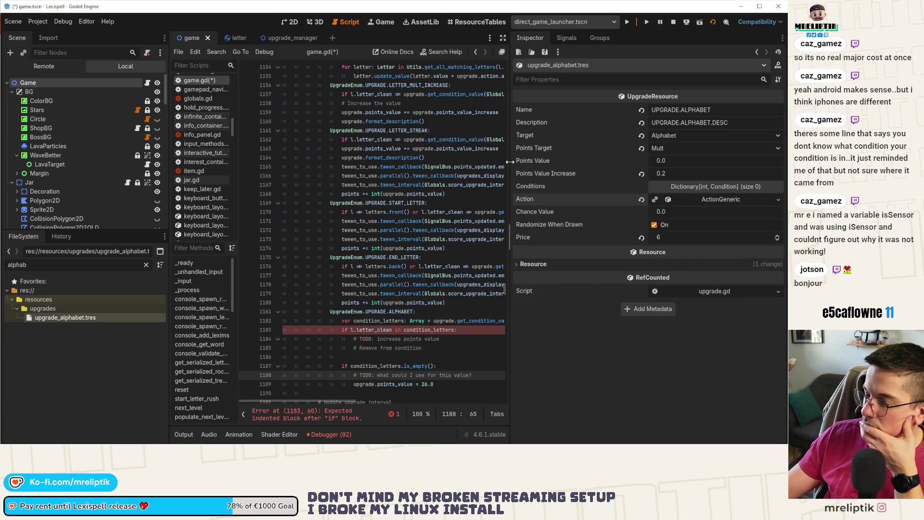
Step: Delete the unused TODO and replace the hard-coded 26.0 with upgrade.action.amount, saving game.gd
drag(513, 159, 670, 167)
click(438, 340)
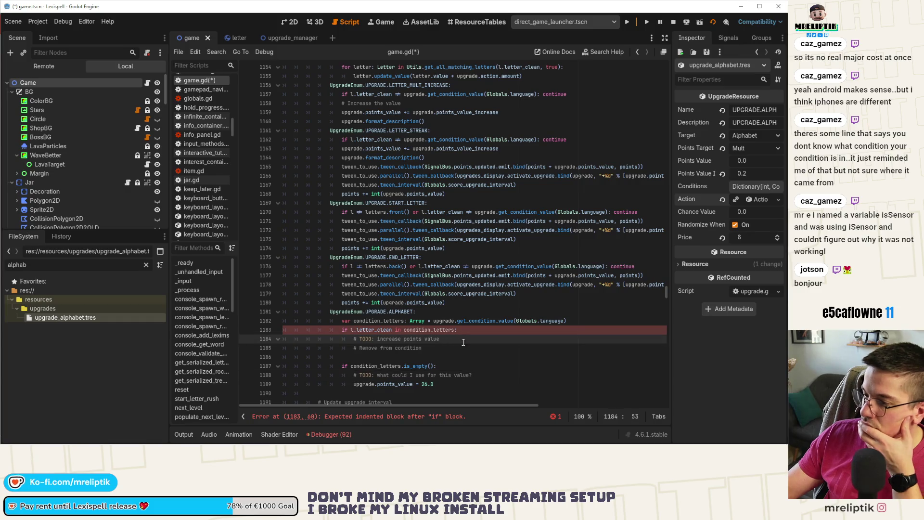
click(453, 378)
key(ctrl+shift+k)
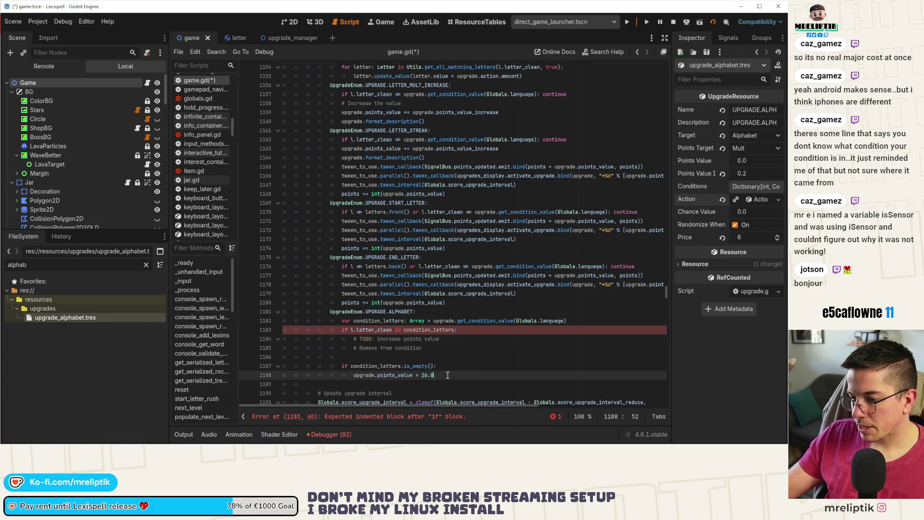
key(BackSpace)
text(ade.action.va)
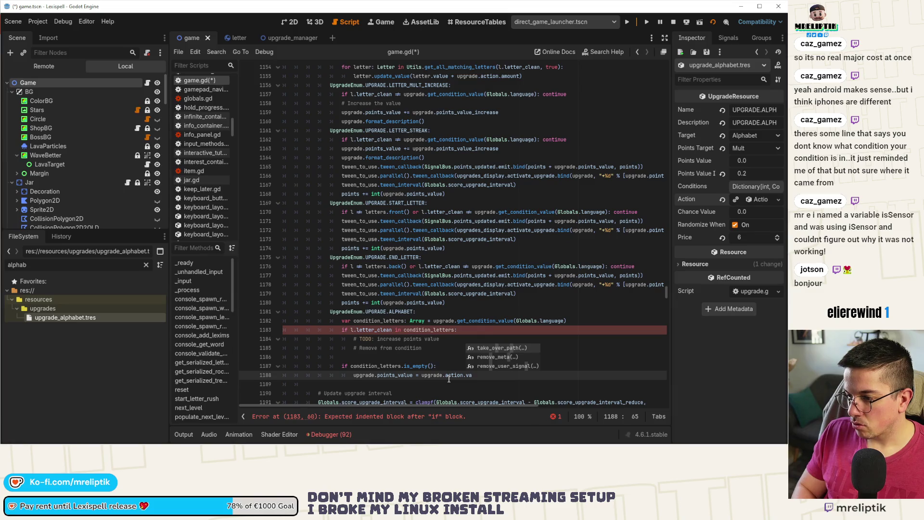
text(lue)
key(ctrl+s)
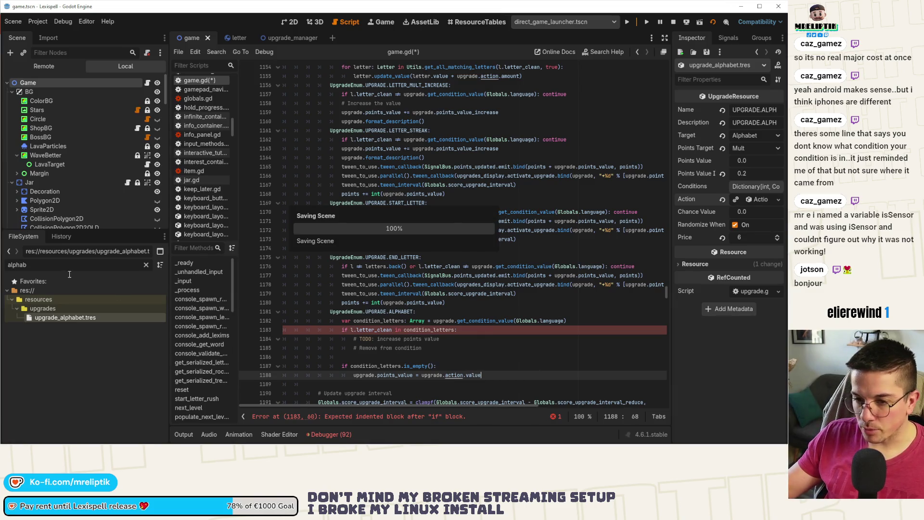
click(749, 199)
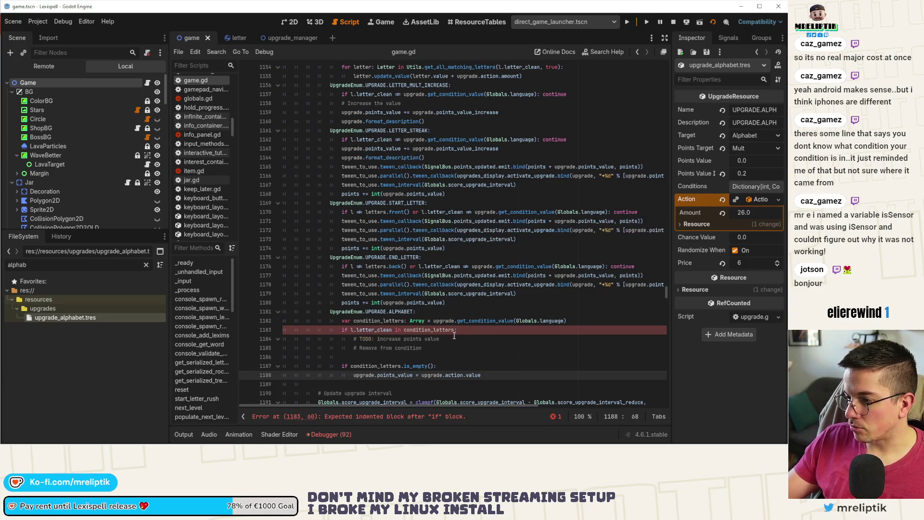
double_click(478, 375)
text(amount)
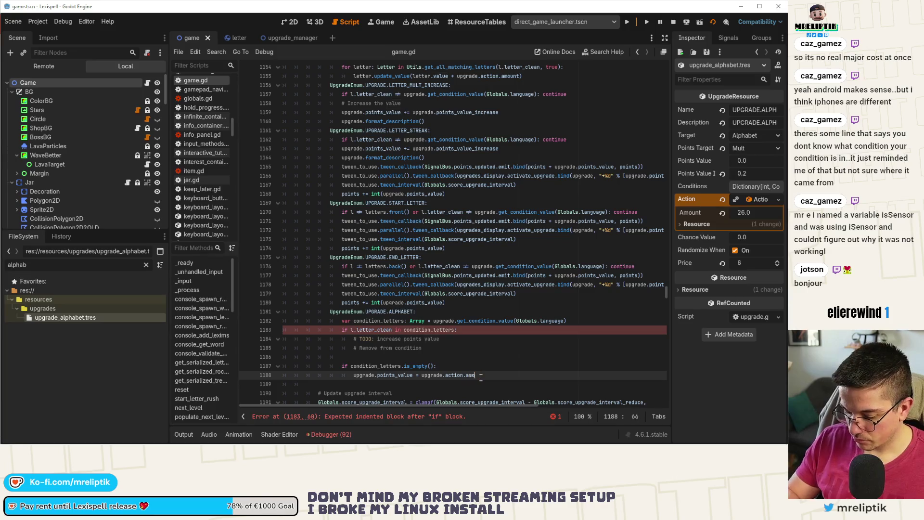
key(ctrl+s)
key(alt+Tab)
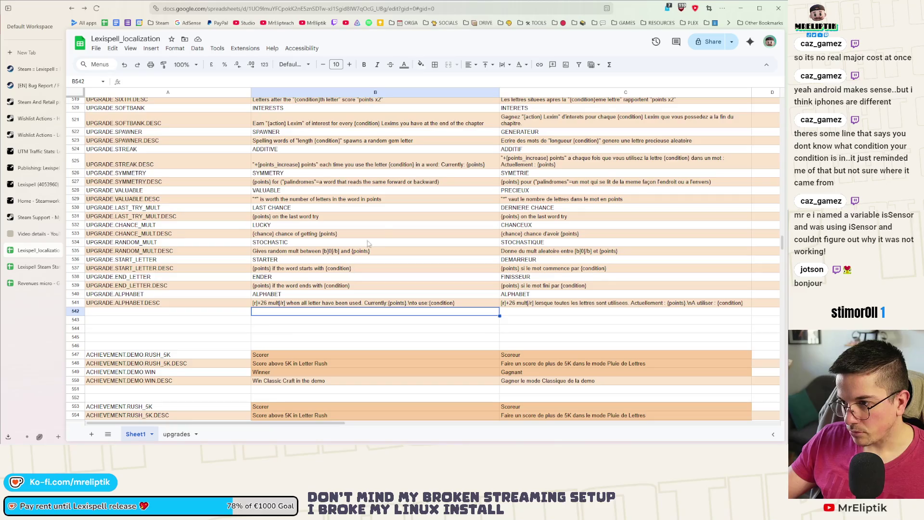
Step: Scroll the Lexispell_localization sheet to the UPGRADE.ALPHABET rows, then go back to Godot
scroll(385, 234, up, 3)
scroll(385, 234, up, 3)
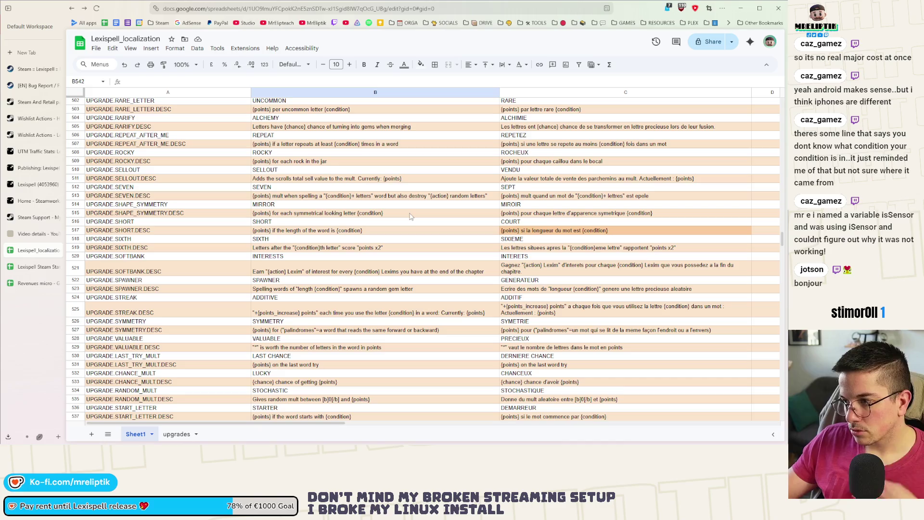
scroll(397, 204, up, 3)
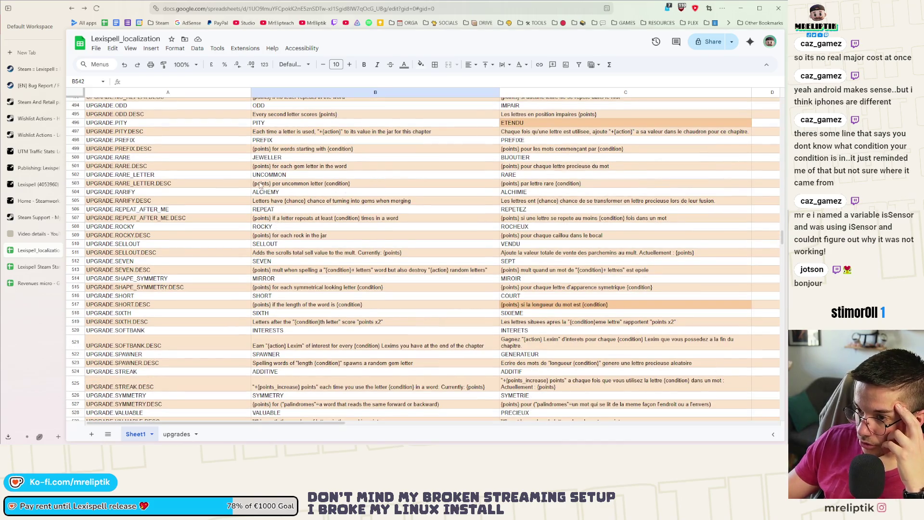
scroll(312, 224, down, 5)
scroll(312, 225, down, 5)
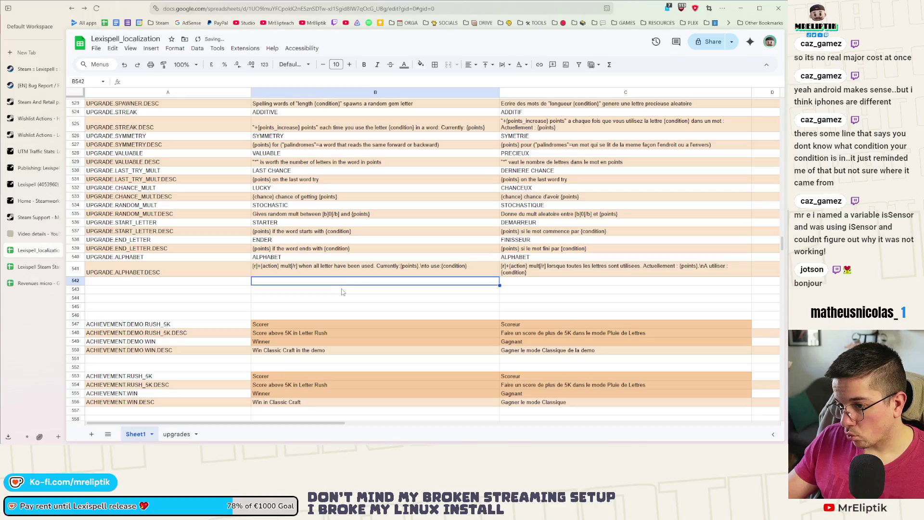
mouse_move(50, 442)
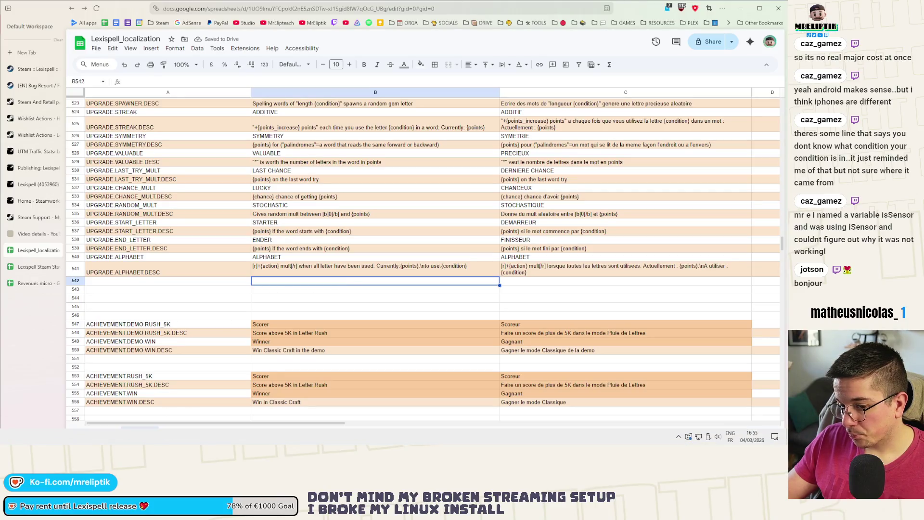
key(alt+Tab)
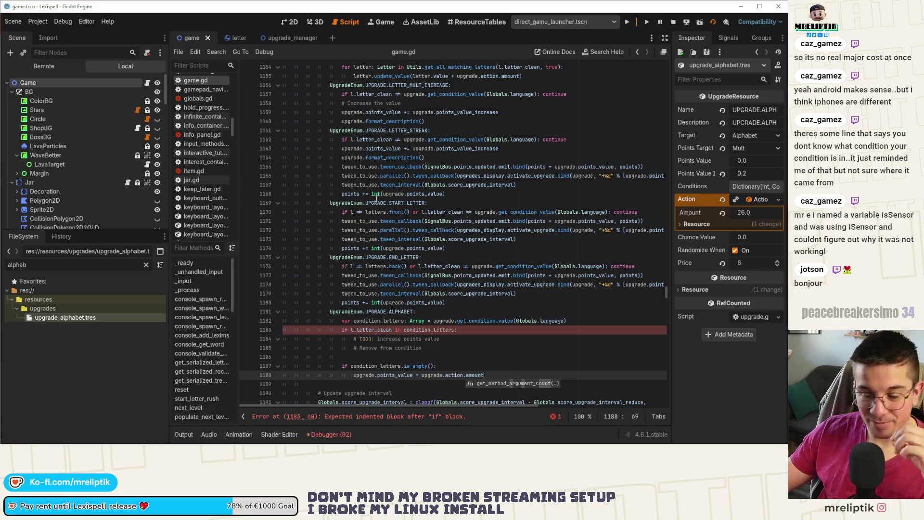
click(478, 339)
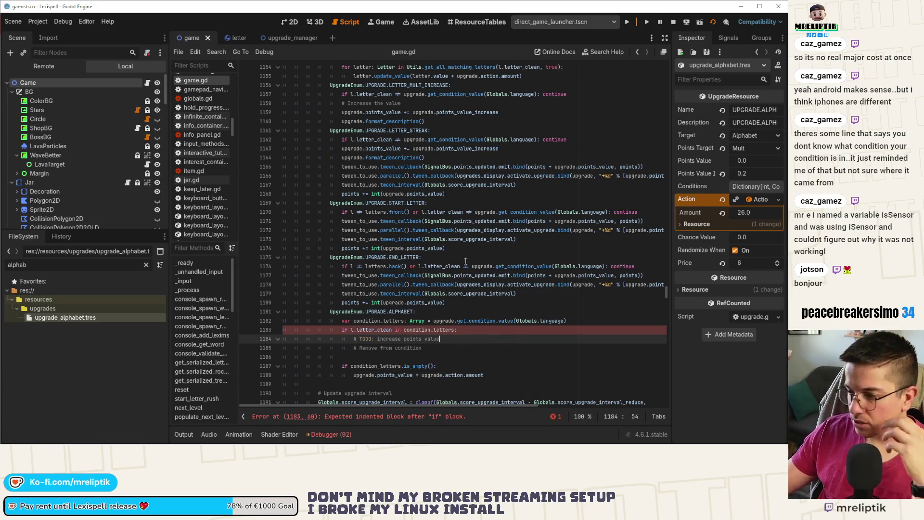
click(460, 333)
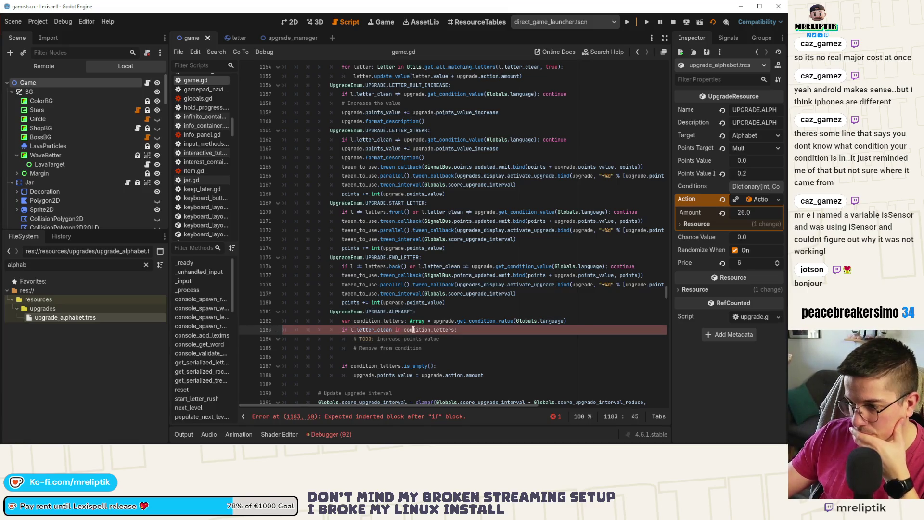
double_click(414, 330)
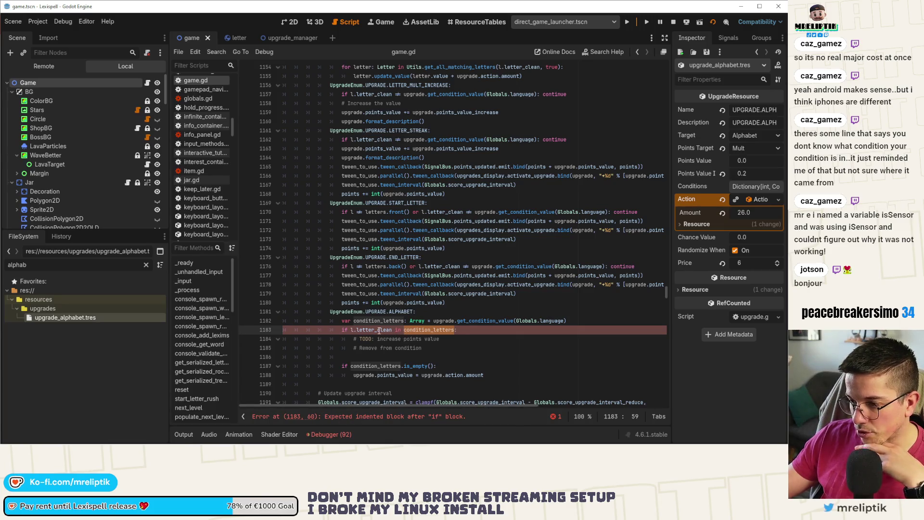
mouse_move(378, 333)
click(422, 330)
mouse_move(375, 330)
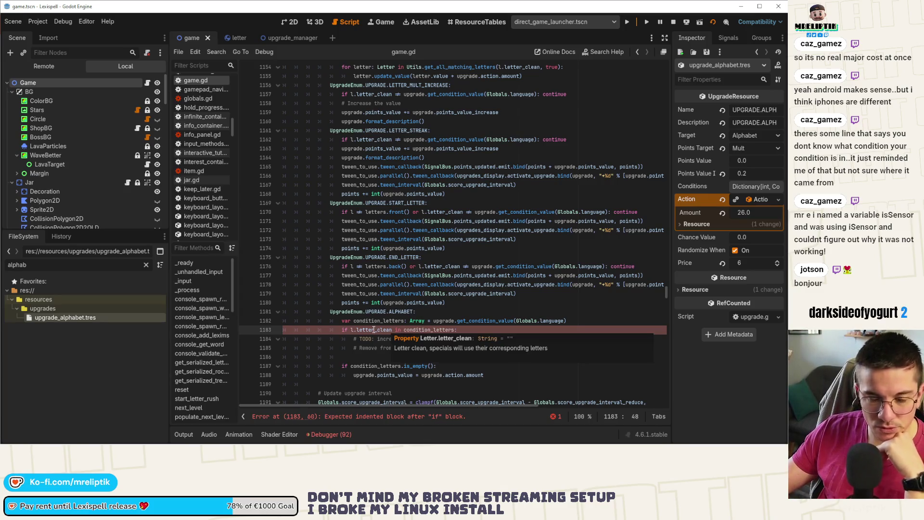
click(484, 338)
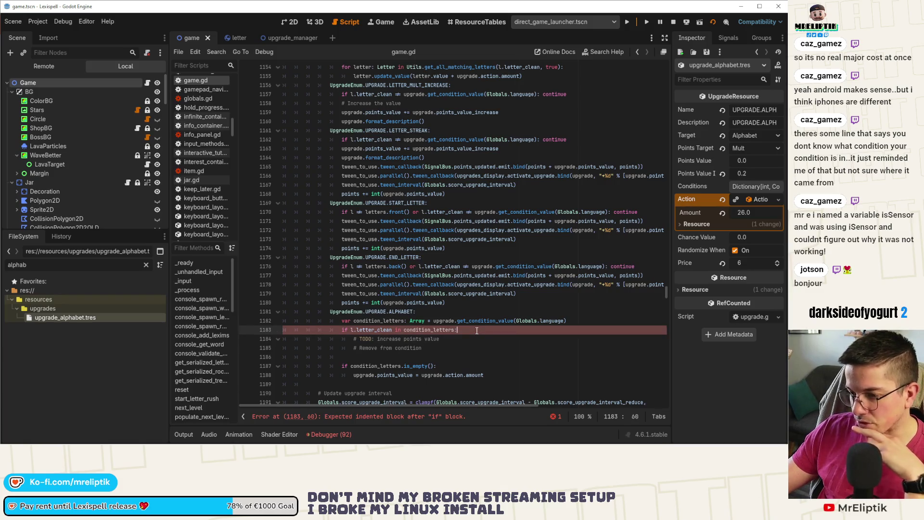
click(476, 331)
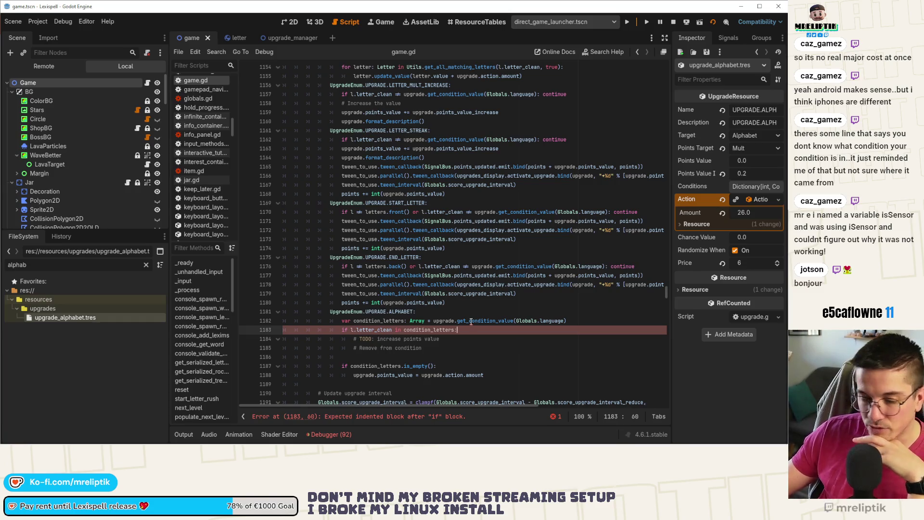
double_click(356, 286)
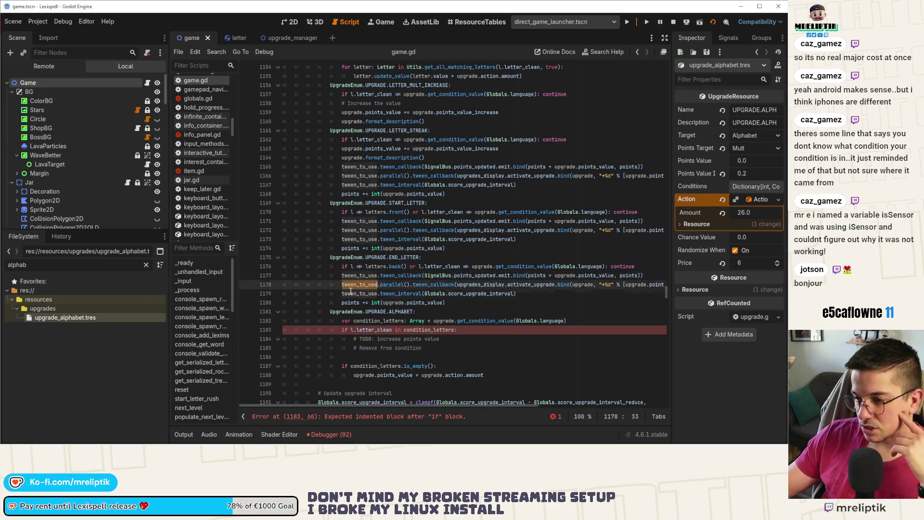
double_click(361, 275)
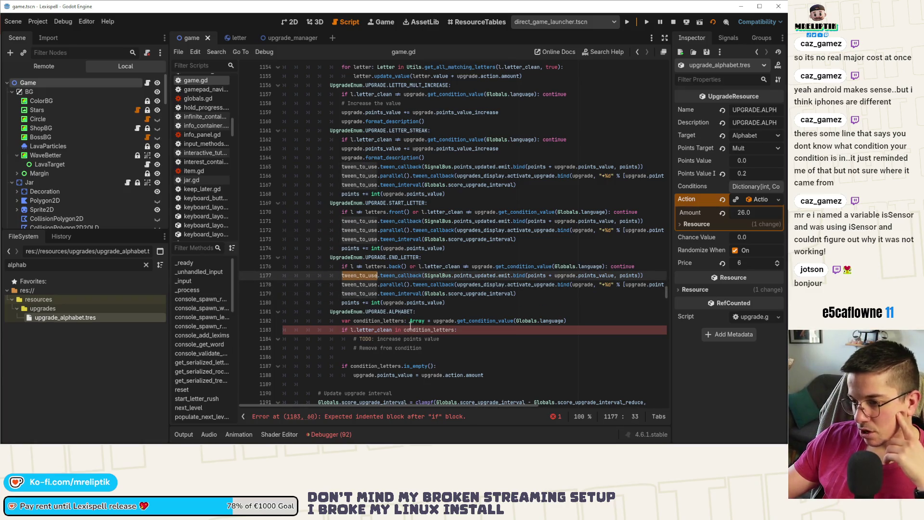
click(461, 322)
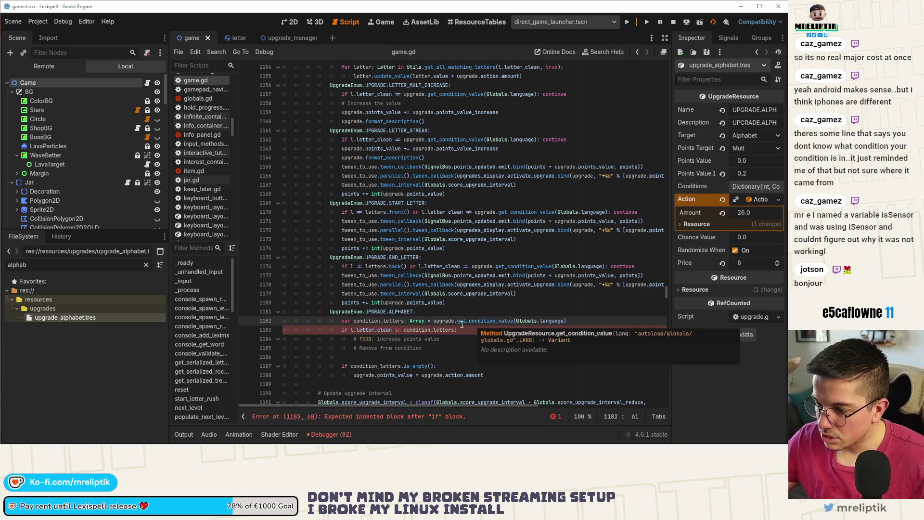
click(467, 338)
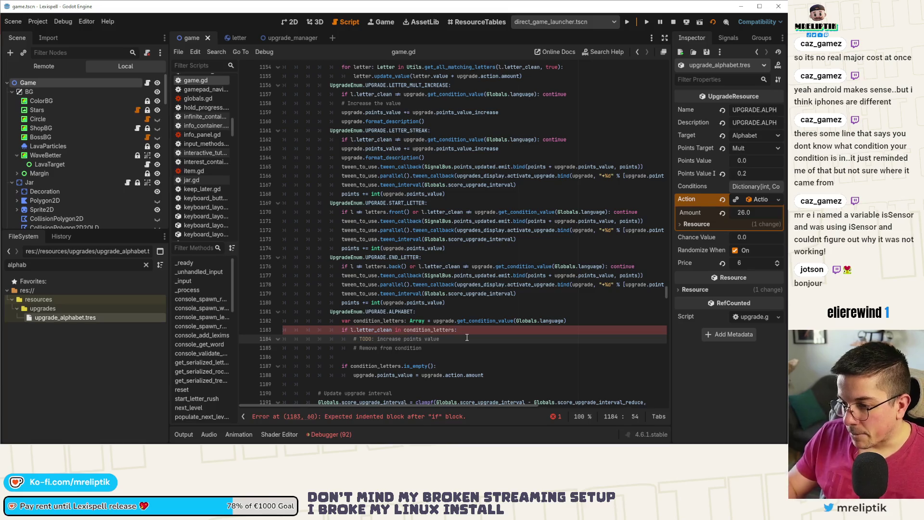
key(Return)
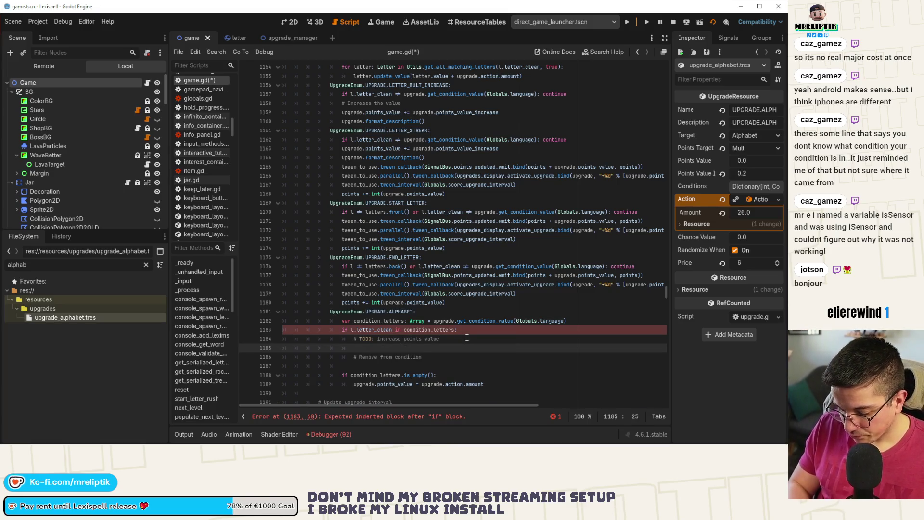
Step: In the ALPHABET case, add upgrade.points_value_increase to upgrade.points_value
text(upgrade.points_value += u)
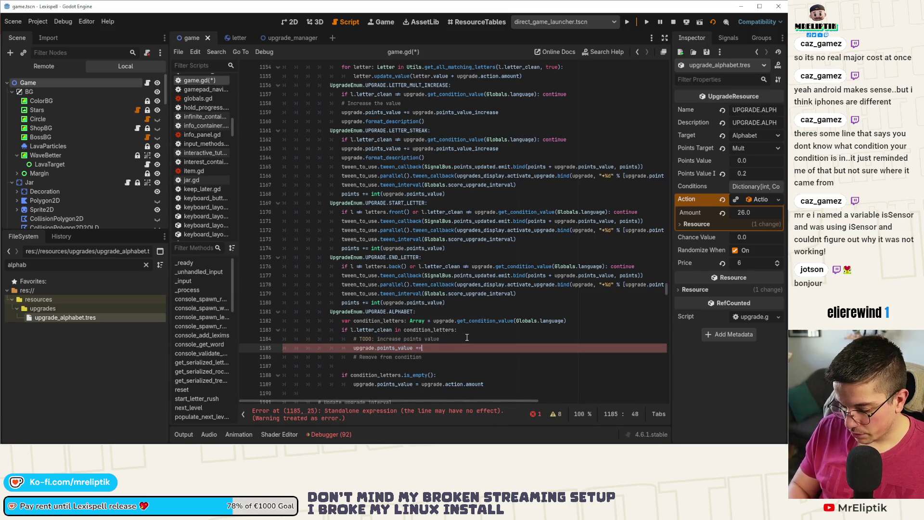
text(pgra)
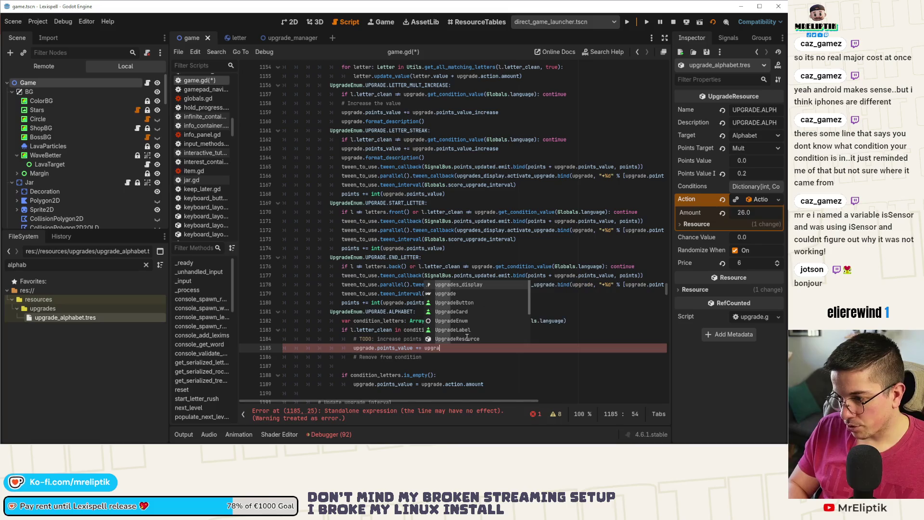
key(Down)
key(Return)
text(po)
key(Down)
key(Down)
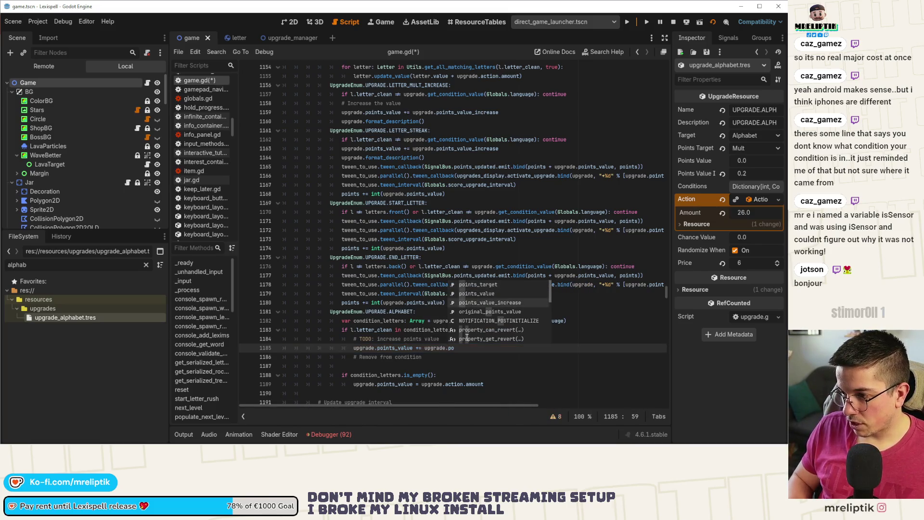
key(Return)
Step: Add a format_description() call below the remove-from-condition comment and save the script
key(Down)
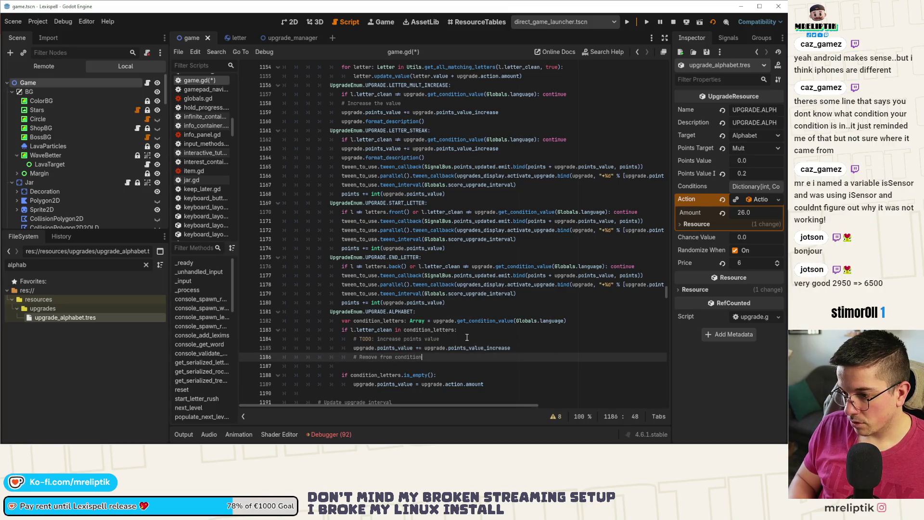
key(Return)
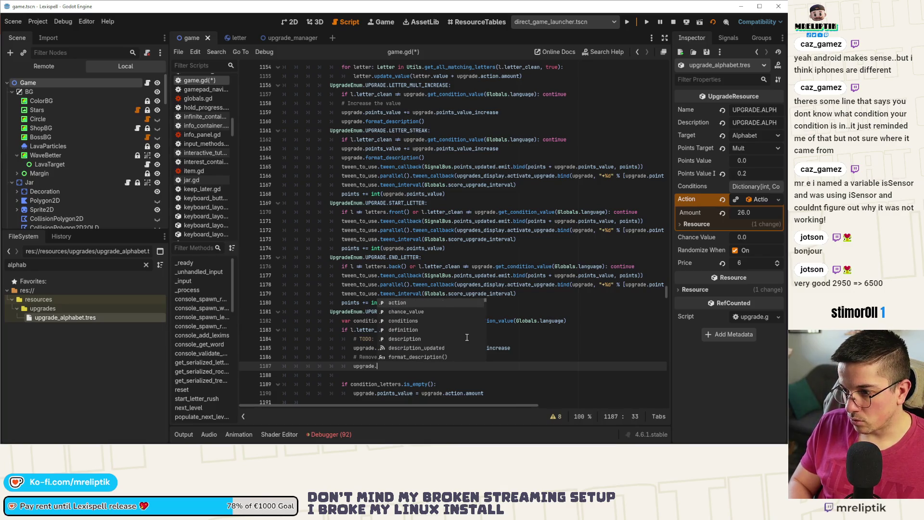
text(format_description())
key(ctrl+s)
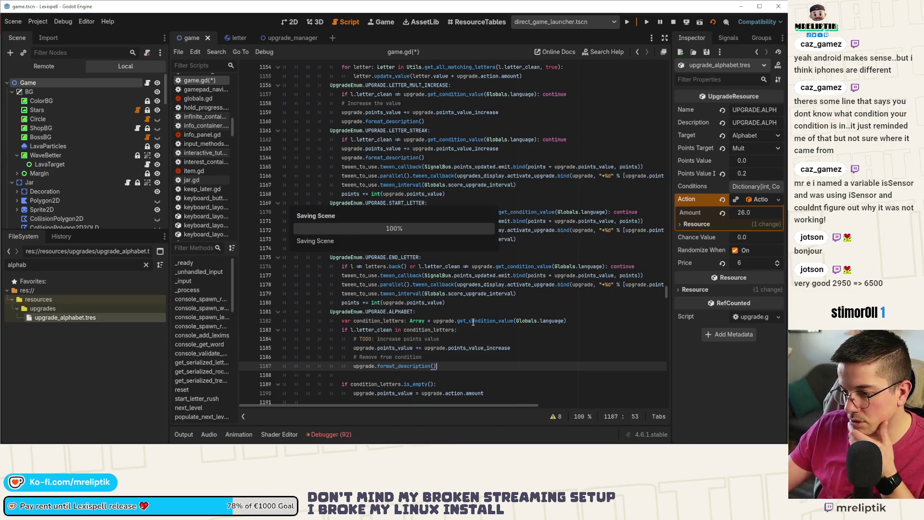
Step: Delete the handled TODO comment and add condition_letters.erase(l.letter_clean) below the removal comment
click(450, 340)
key(ctrl+shift+k)
scroll(386, 319, down, 2)
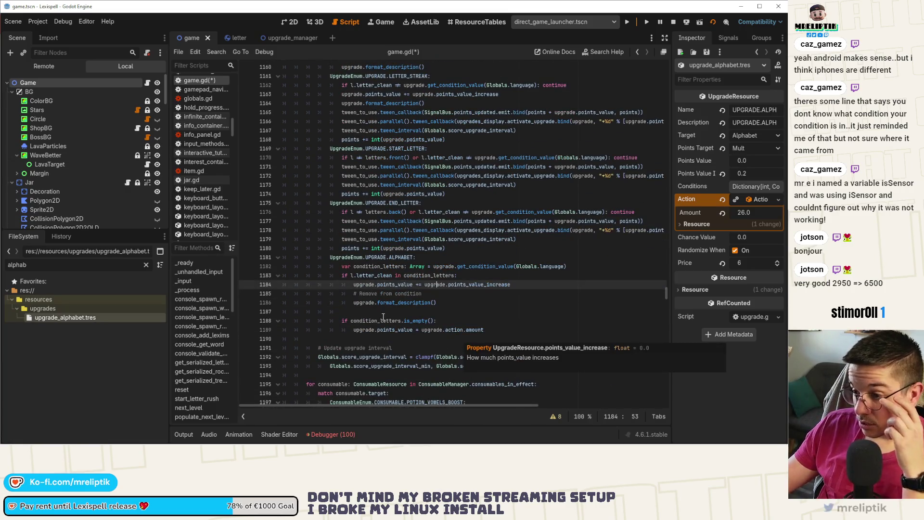
double_click(420, 276)
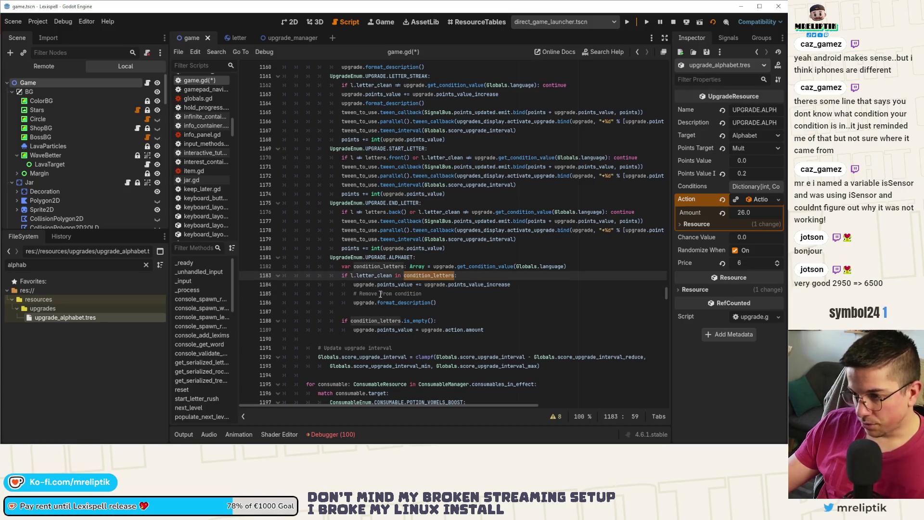
click(448, 302)
click(435, 294)
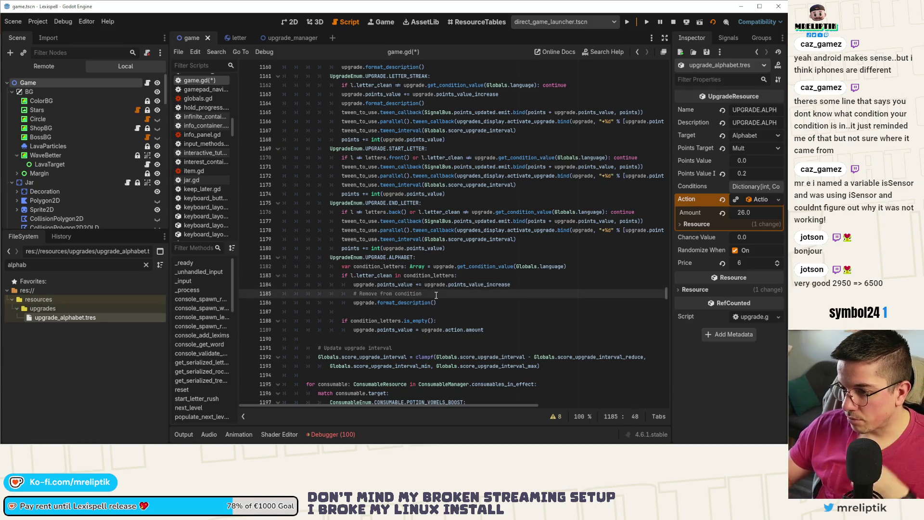
key(Return)
text(#)
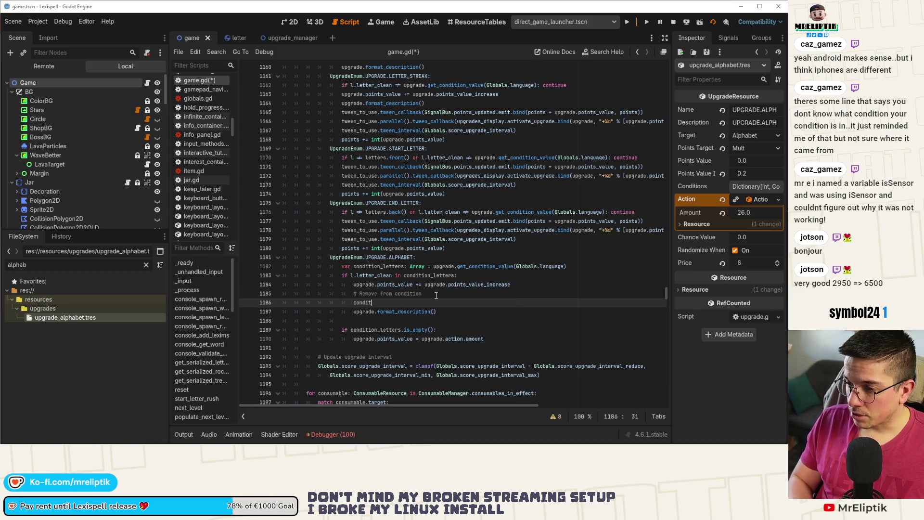
key(Return)
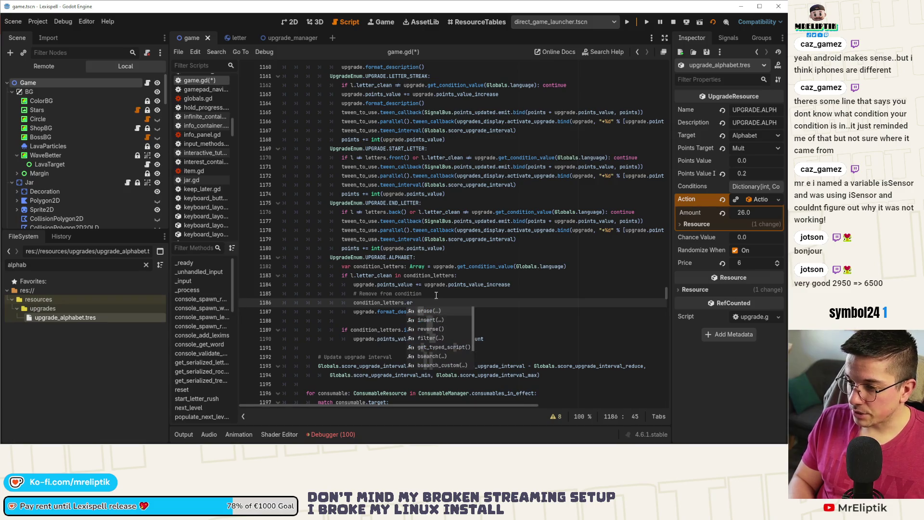
key(Return)
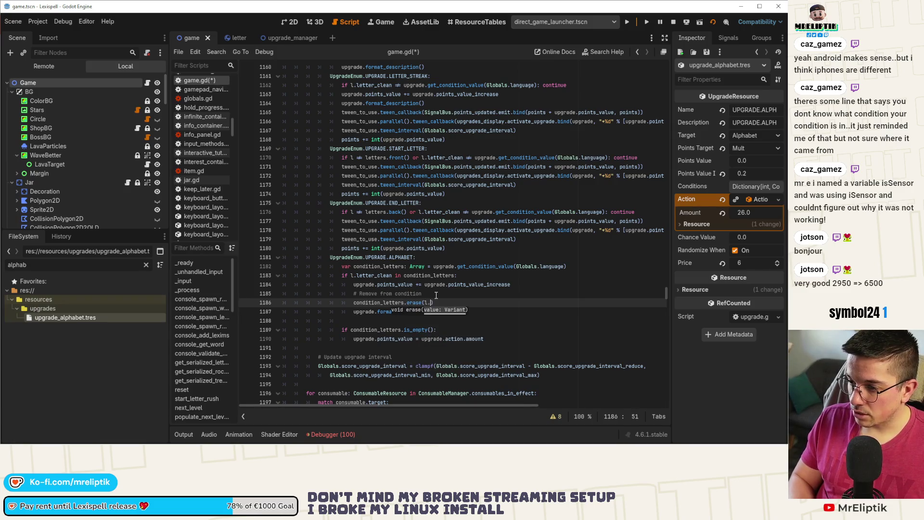
text(letter_)
key(Return)
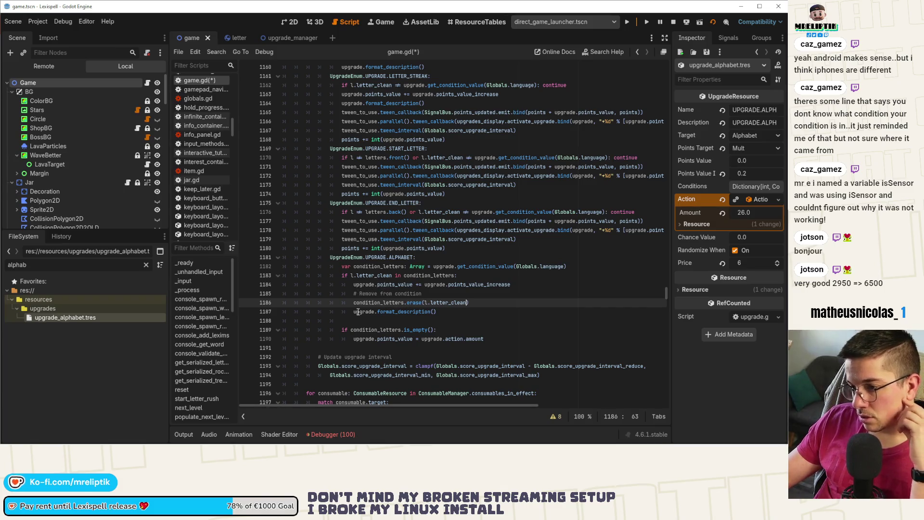
Step: Duplicate the format_description() call under the is_empty branch and save game.gd
click(375, 328)
click(369, 339)
double_click(395, 338)
click(435, 314)
key(ctrl+shift+d)
key(alt+Down)
key(alt+Down)
key(alt+Down)
key(ctrl+s)
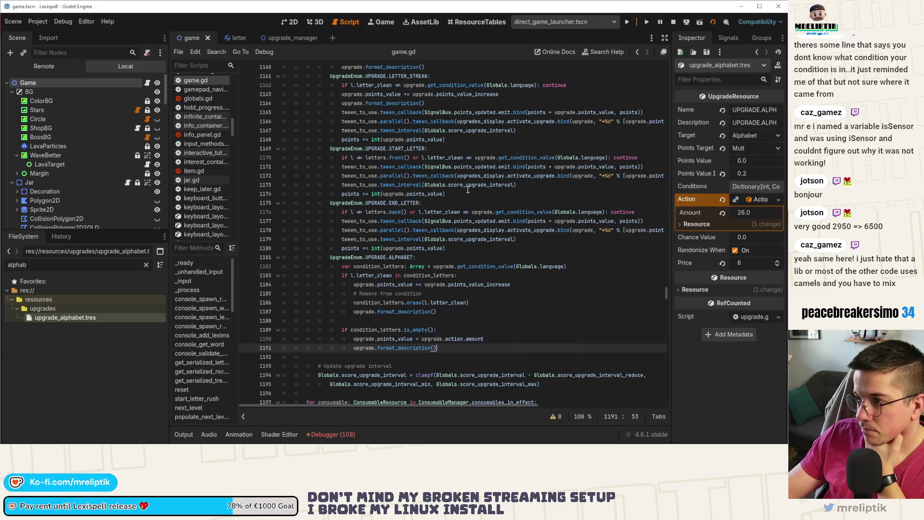
Step: Copy RARE_LETTER's four mult-updating lines below the ALPHABET block and save the script
scroll(467, 189, up, 7)
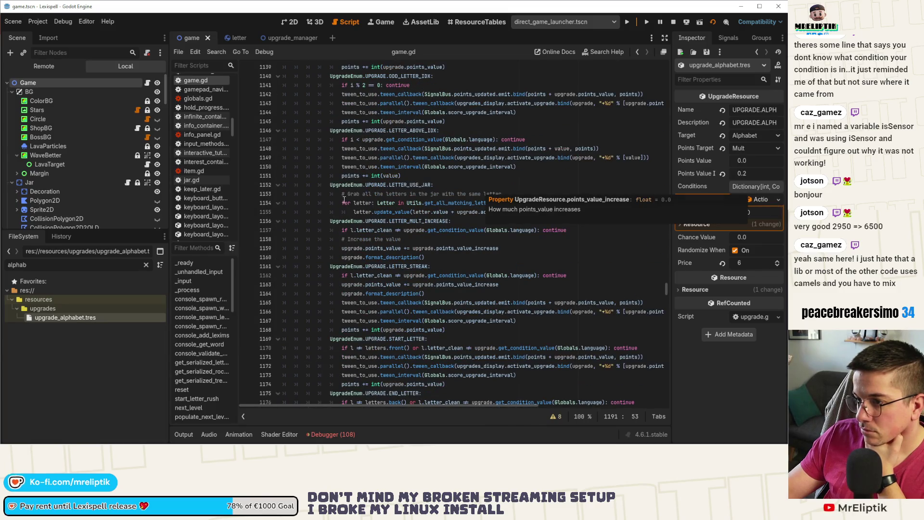
scroll(315, 204, up, 2)
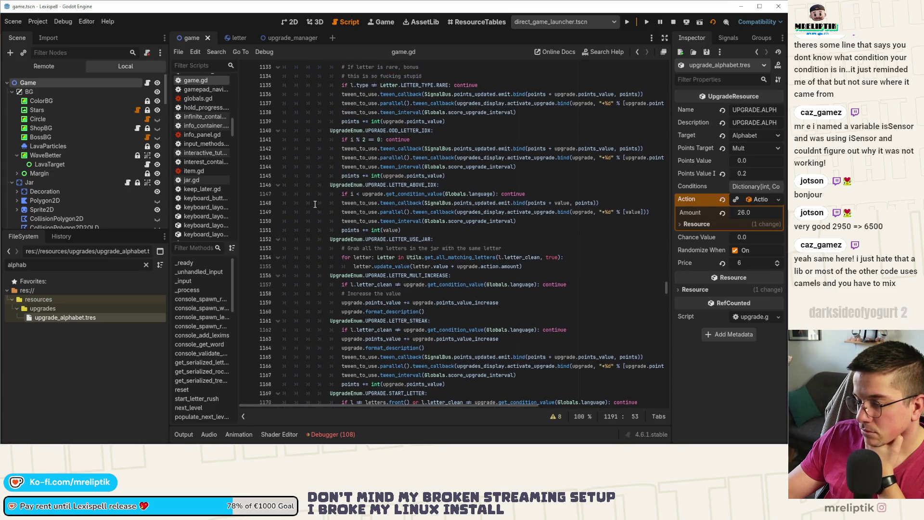
scroll(315, 204, up, 2)
scroll(313, 202, up, 10)
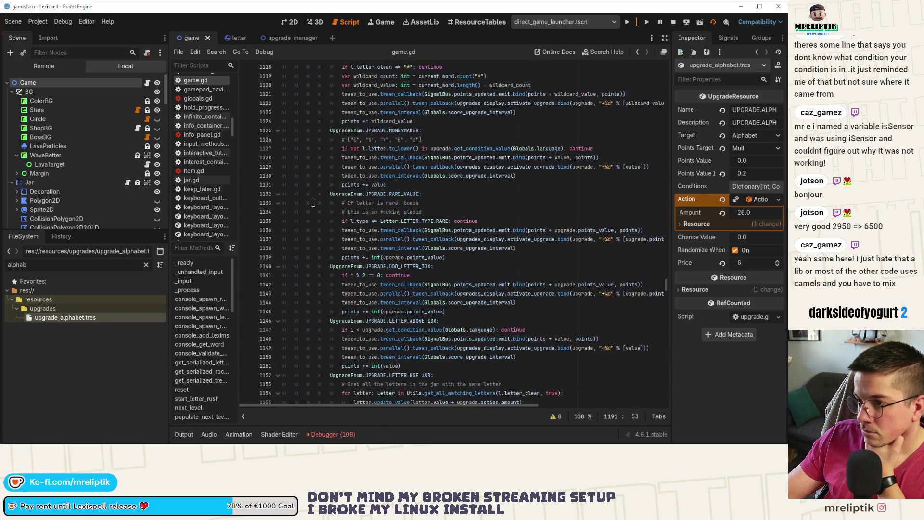
scroll(313, 204, up, 4)
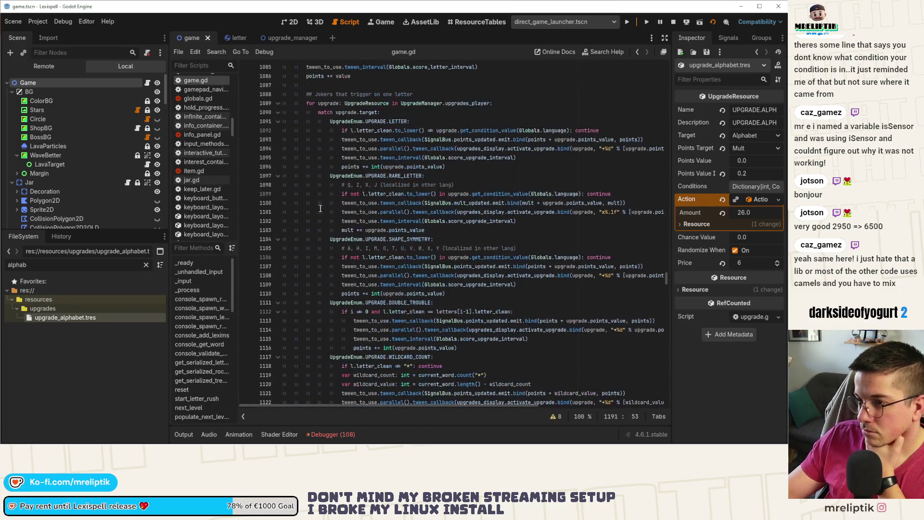
drag(442, 226, 337, 200)
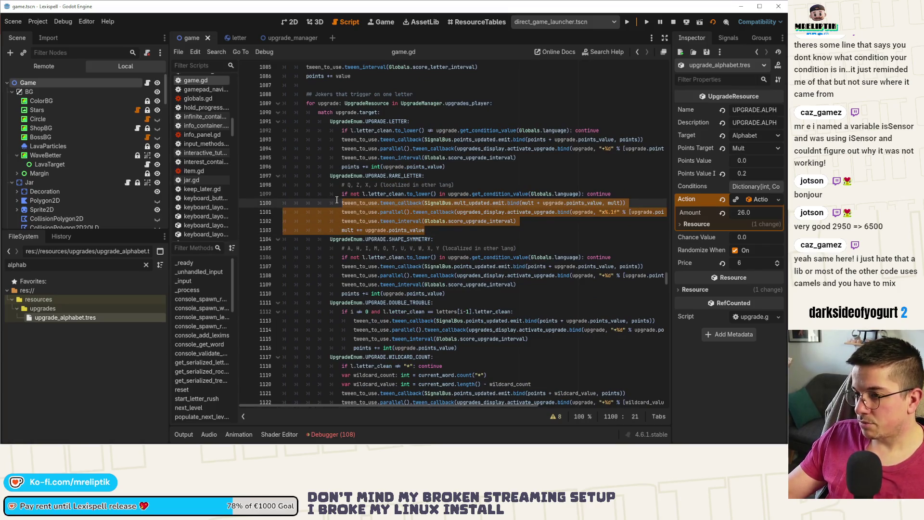
scroll(383, 277, down, 20)
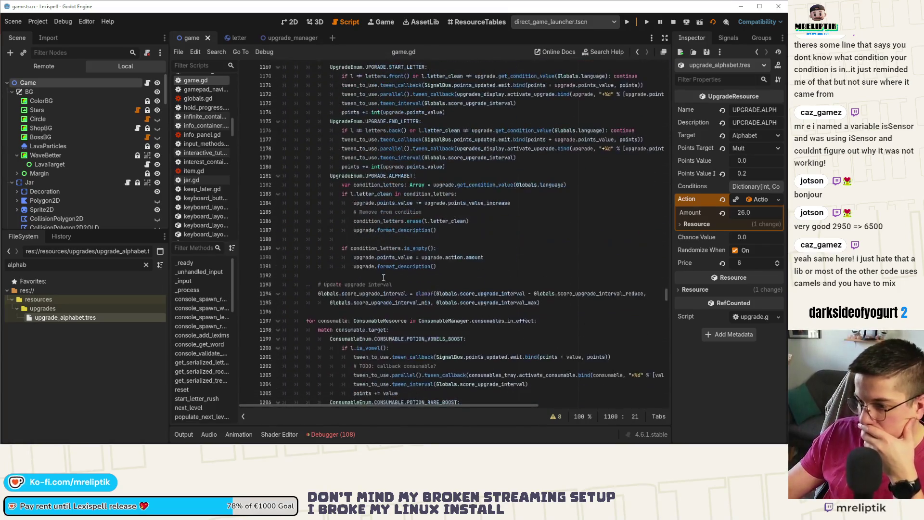
click(462, 268)
key(Return)
key(Return)
key(ctrl+v)
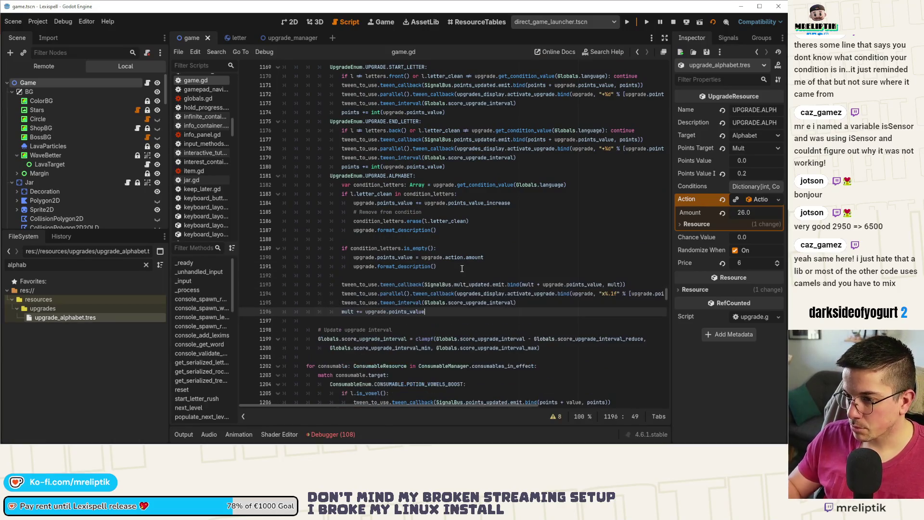
click(393, 278)
key(ctrl+s)
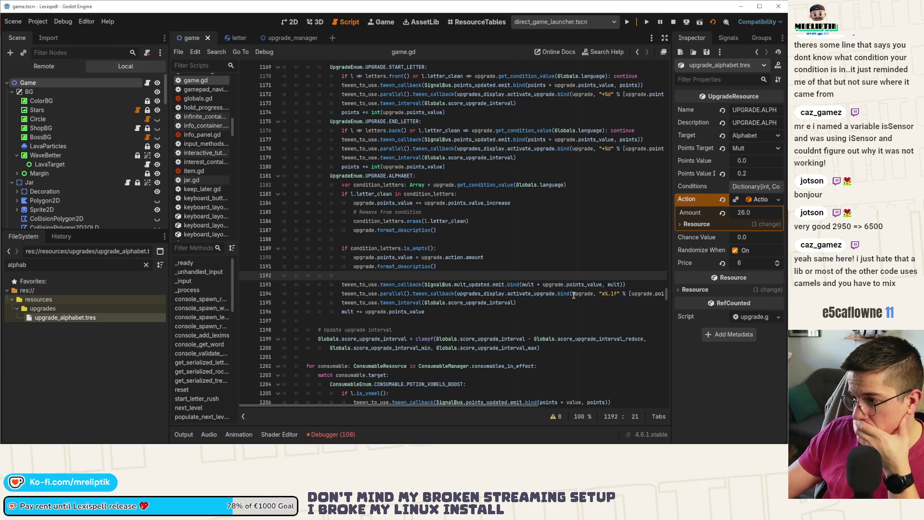
Step: Check the pasted mult signal call, then run the project to test the upgrade
double_click(584, 284)
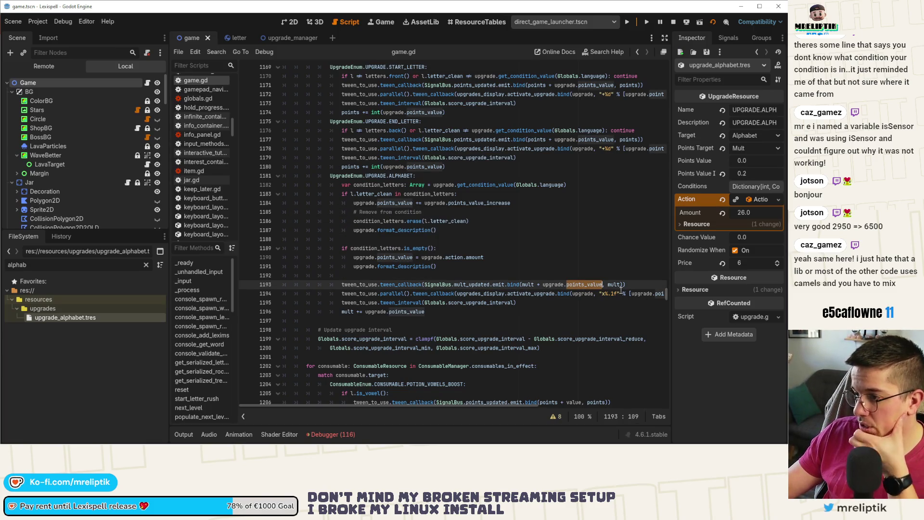
click(583, 305)
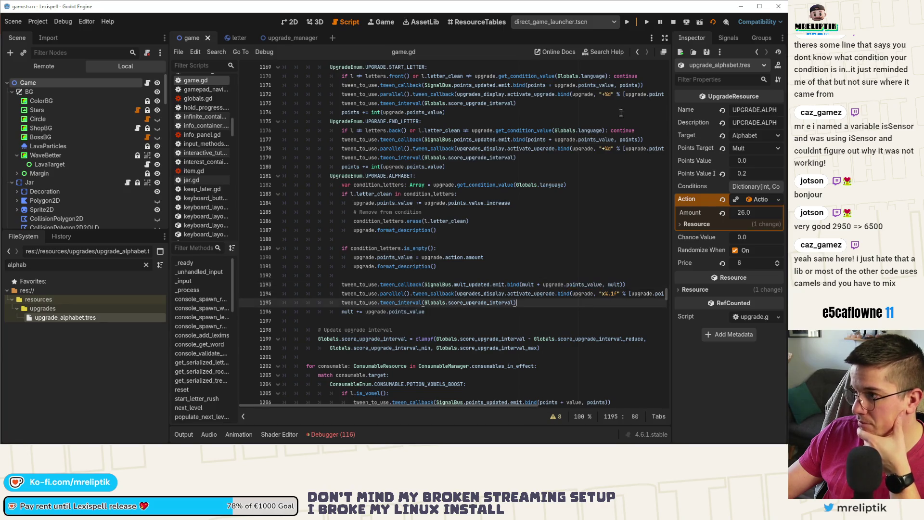
click(626, 22)
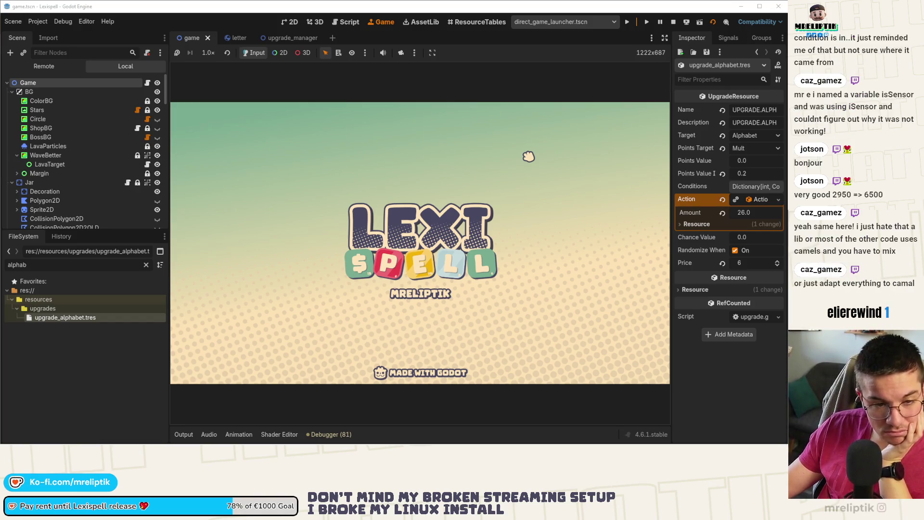
Step: Enter Chapter 1 from the title screen and review the run's errors, then collapse the debugger
click(529, 156)
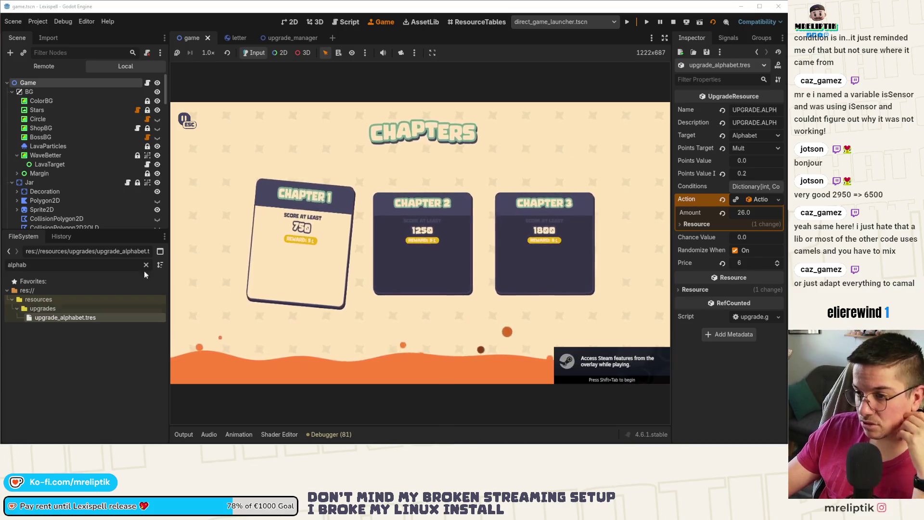
key(Return)
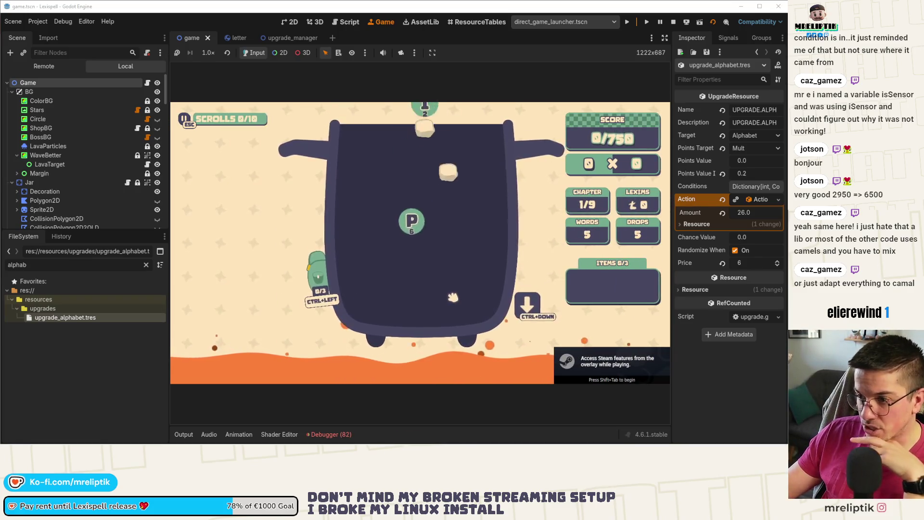
click(329, 434)
scroll(434, 390, down, 10)
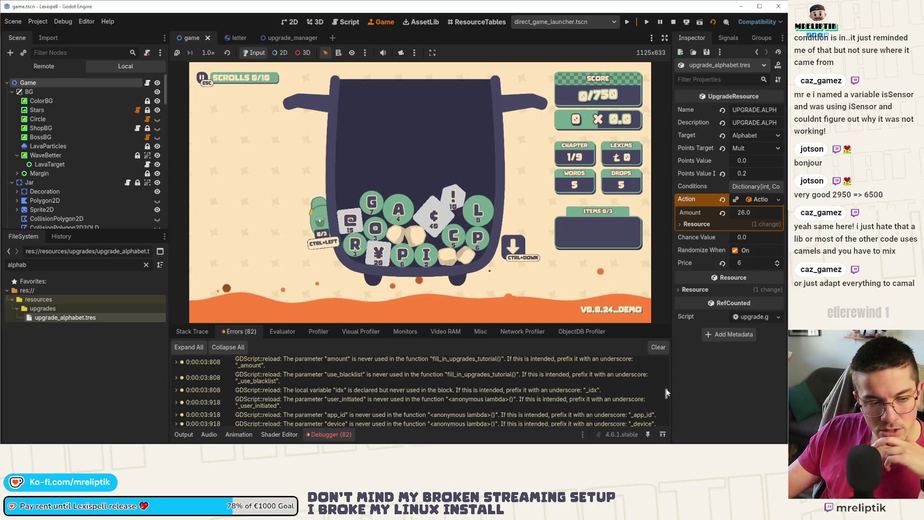
drag(666, 393, 666, 421)
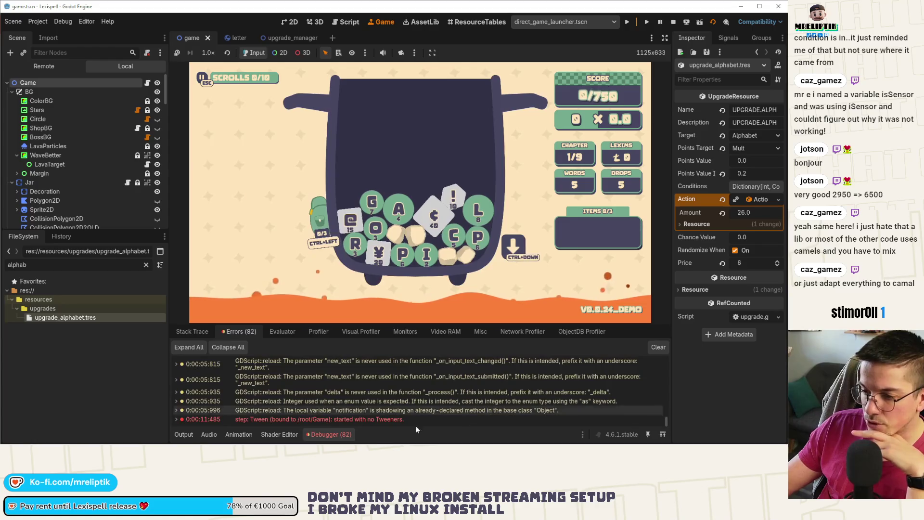
click(331, 434)
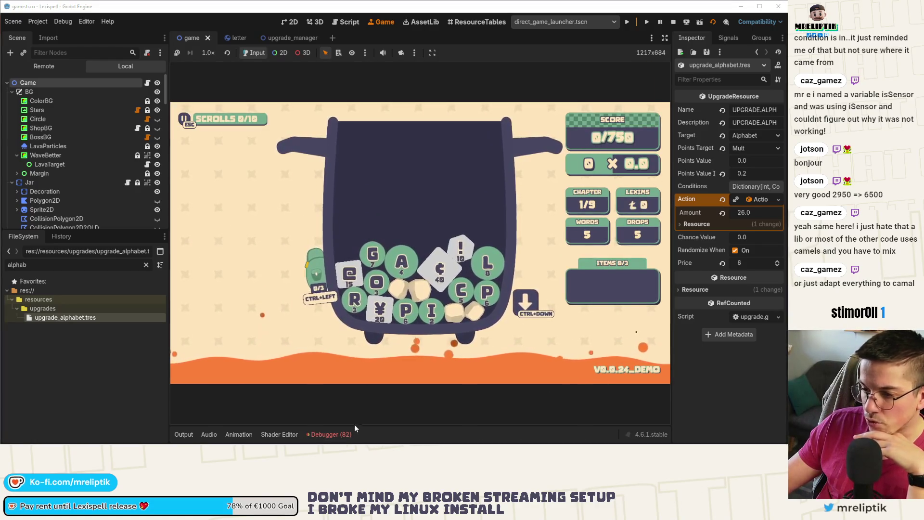
click(341, 434)
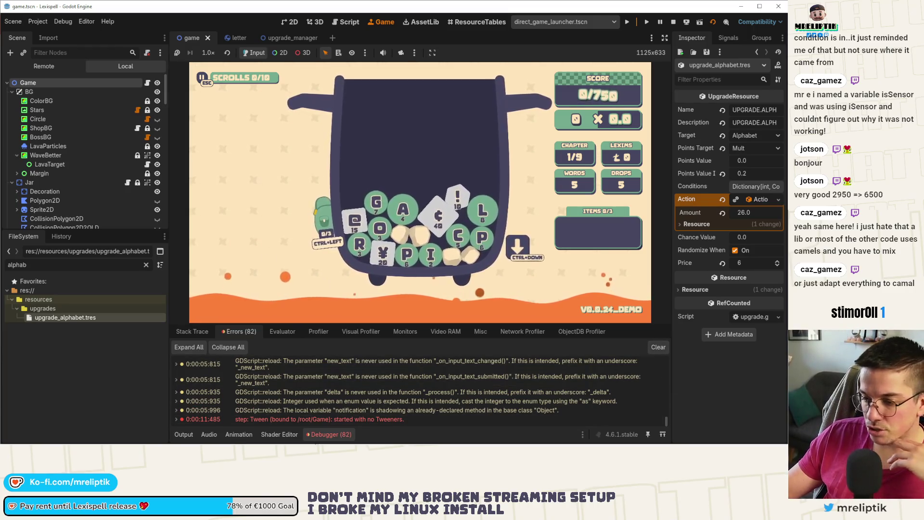
click(322, 434)
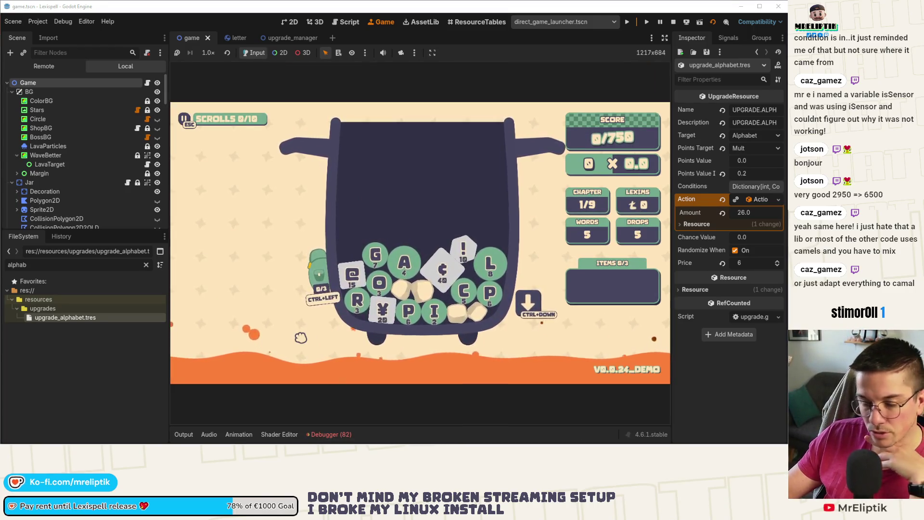
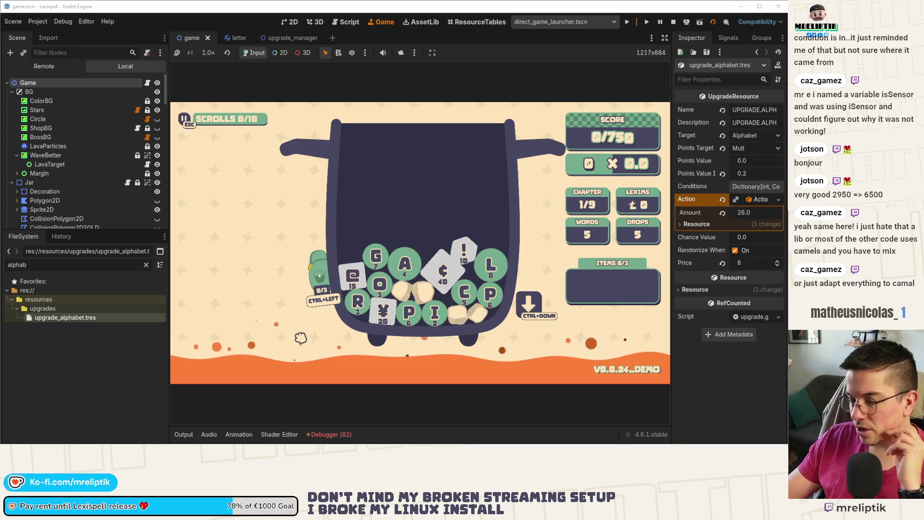
Step: Check the debugger's error list, then grant the running game the ALPHABET upgrade from the debug menu
click(332, 435)
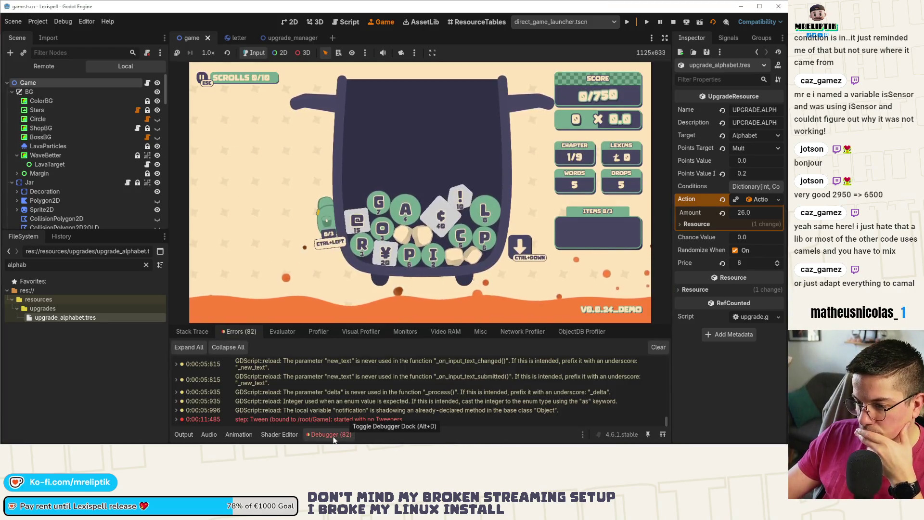
click(332, 434)
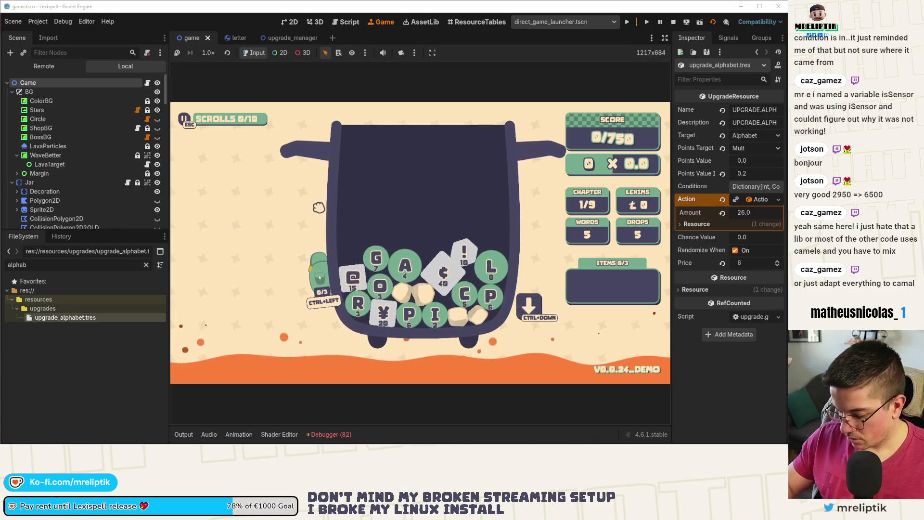
key(F1)
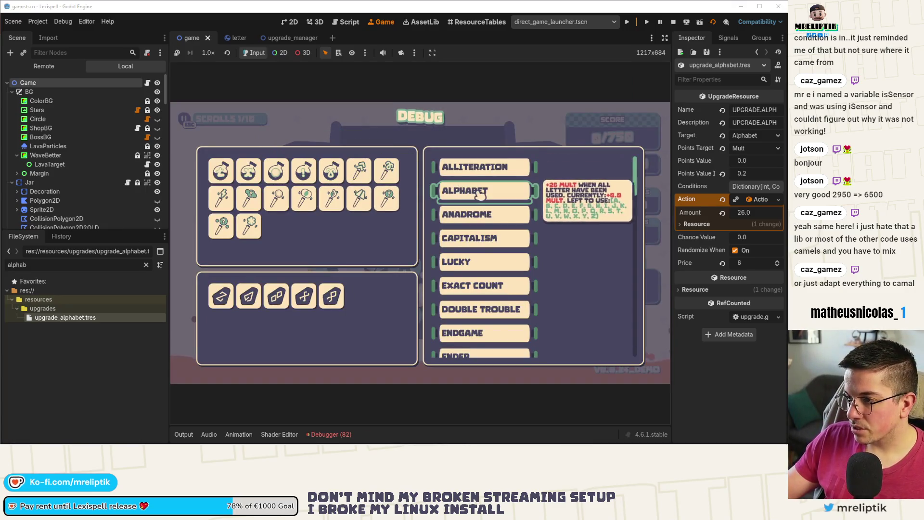
click(460, 182)
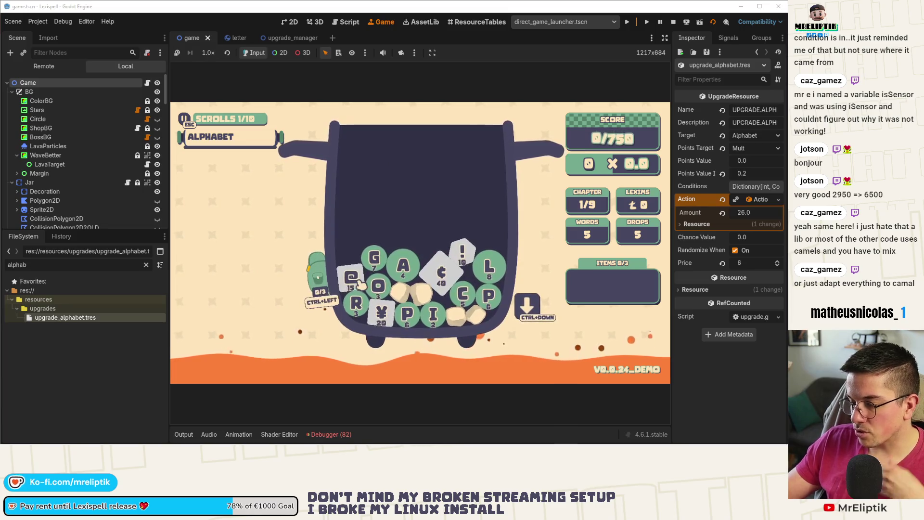
Step: Drop a letter, score a word with the R, * and ! tiles, then view game.gd
click(390, 275)
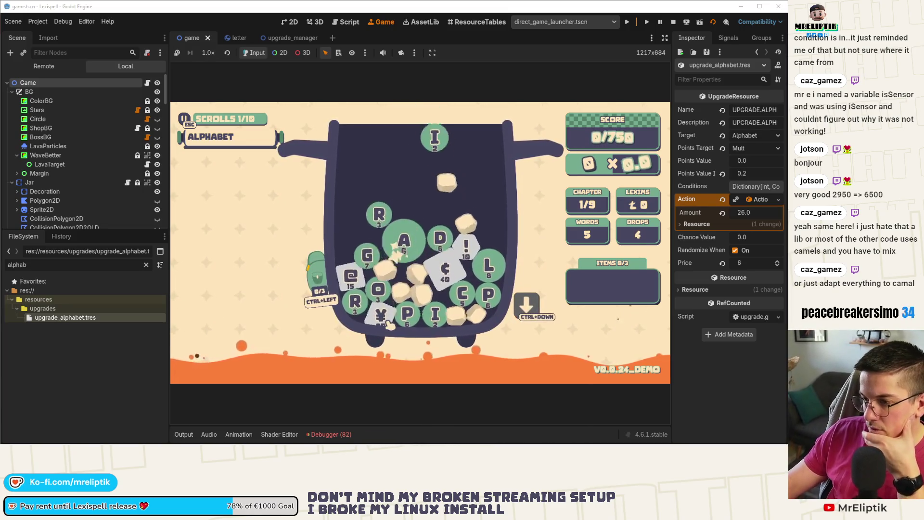
click(355, 258)
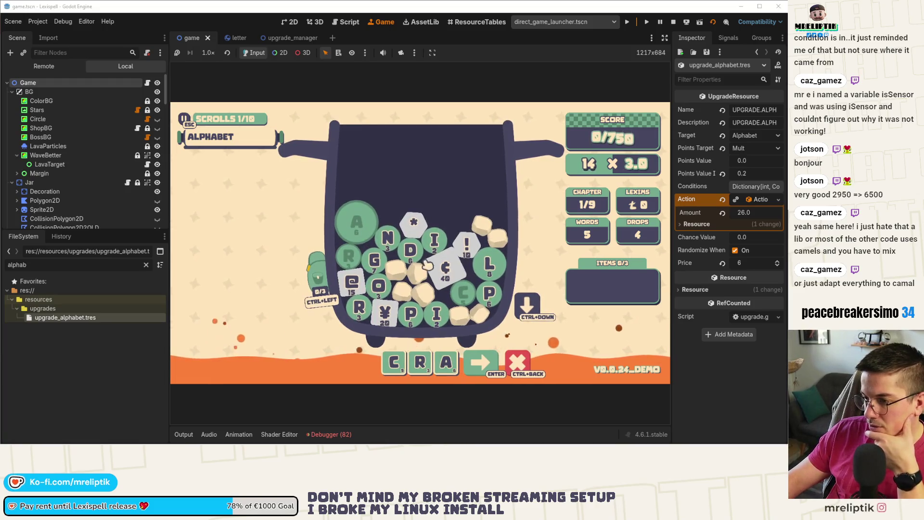
click(414, 224)
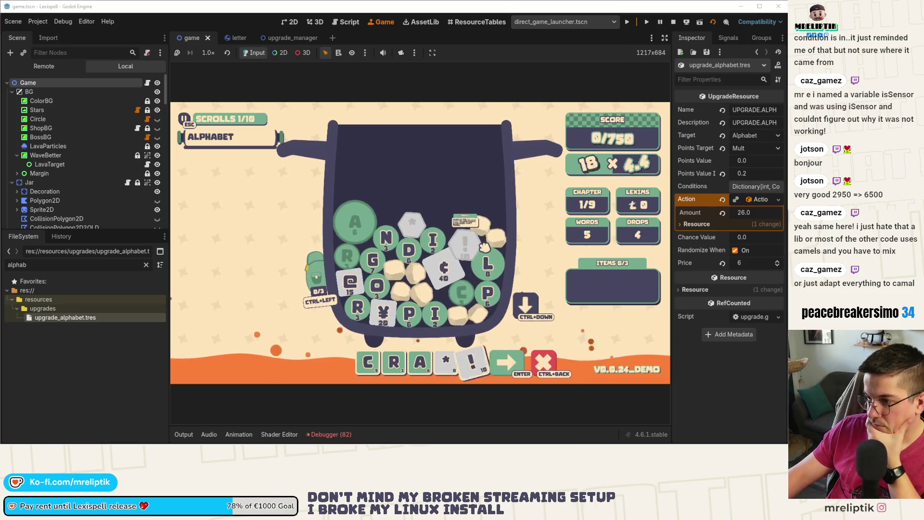
click(465, 245)
key(Return)
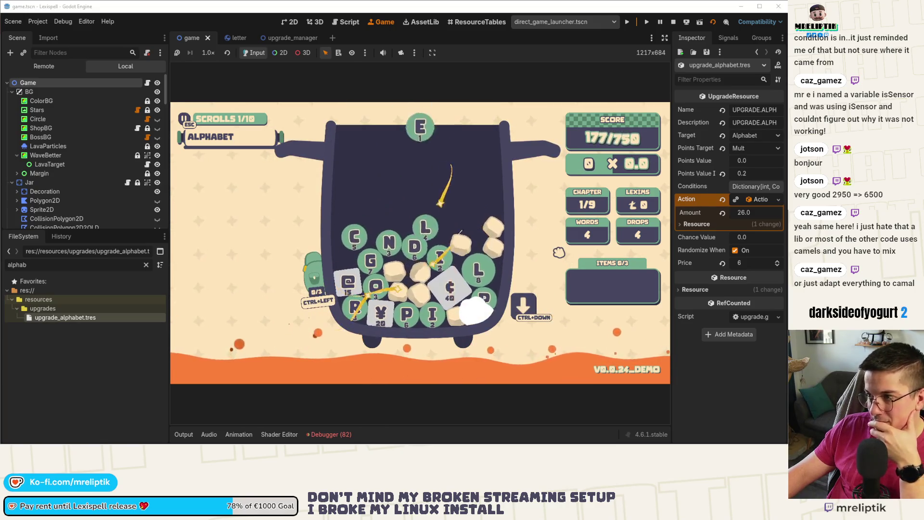
mouse_move(256, 147)
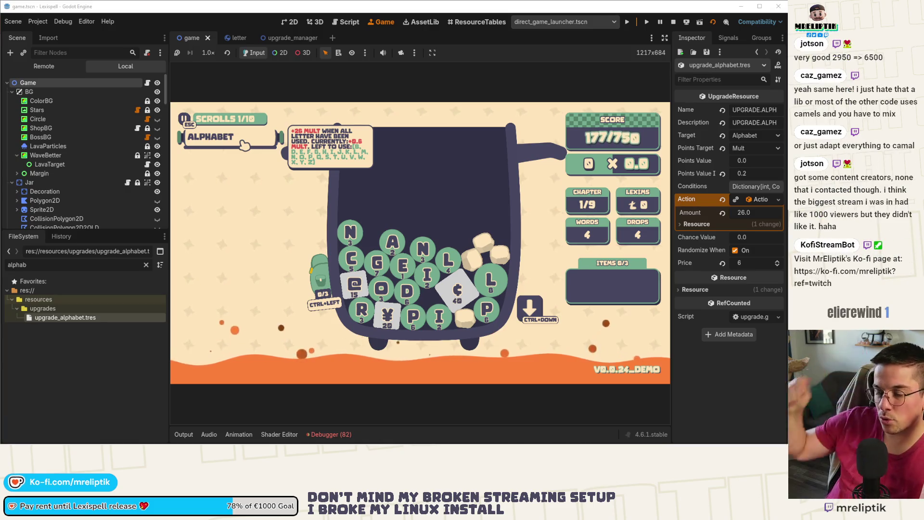
key(ctrl+F3)
Step: Delete the tween and mult lines under the ALPHABET case in game.gd and save
mouse_move(308, 327)
mouse_down()
mouse_move(337, 289)
mouse_move(285, 287)
mouse_up()
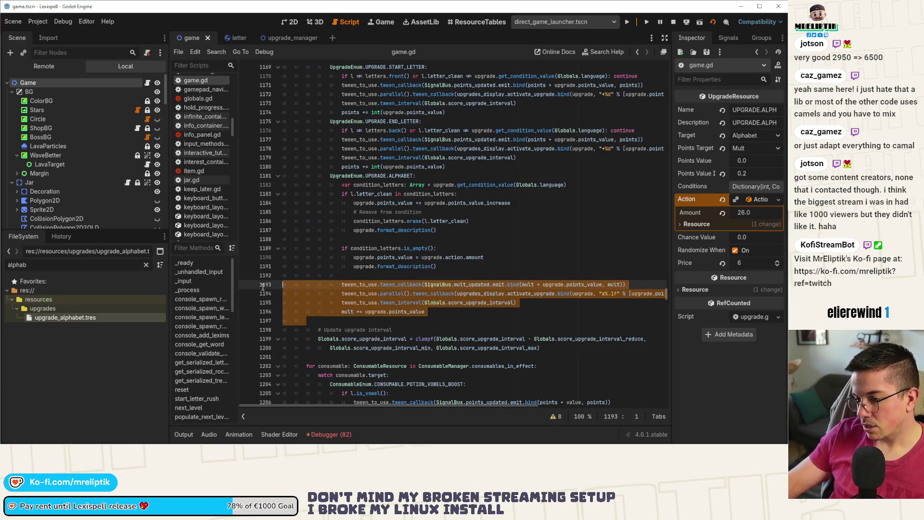
drag(308, 321, 205, 175)
drag(439, 316, 270, 284)
key(BackSpace)
key(BackSpace)
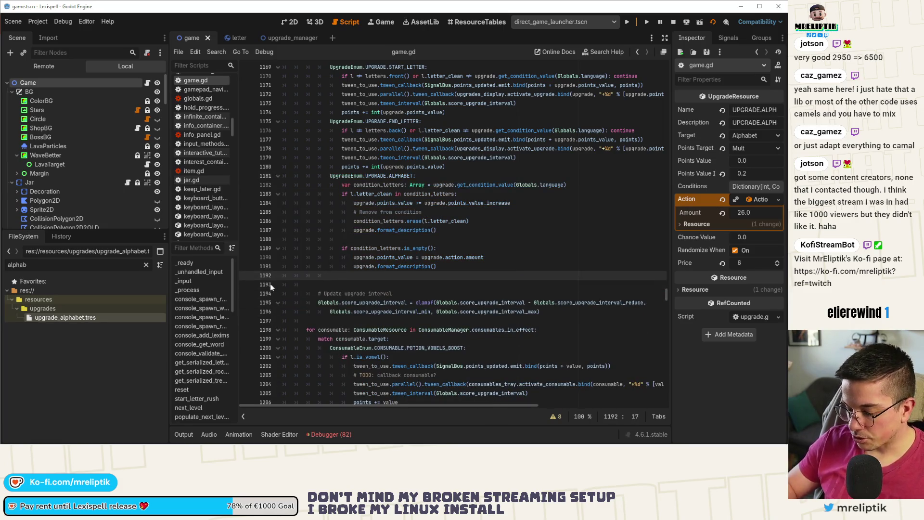
key(BackSpace)
key(BackSpace)
key(BackSpace)
key(ctrl+s)
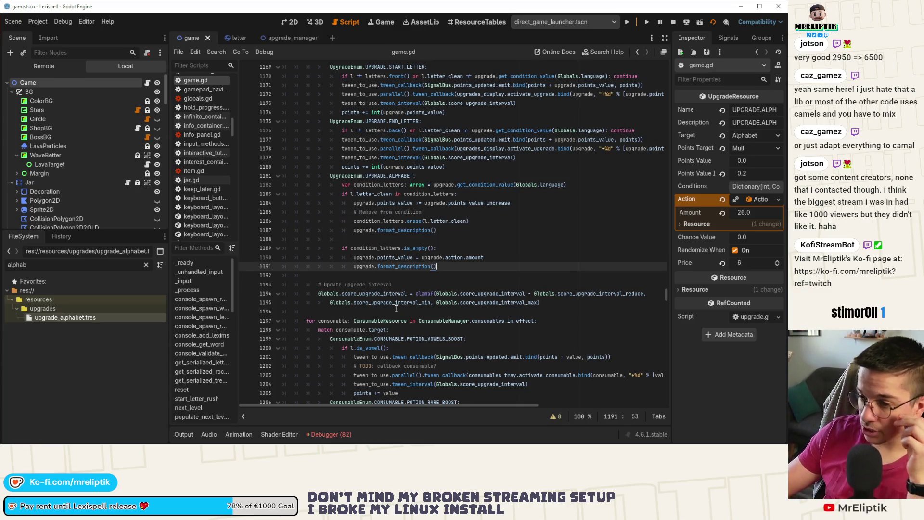
Step: Go to the end of the RANDOM_MULT case inside trigger_jokers
scroll(202, 343, down, 5)
scroll(202, 342, down, 4)
click(197, 407)
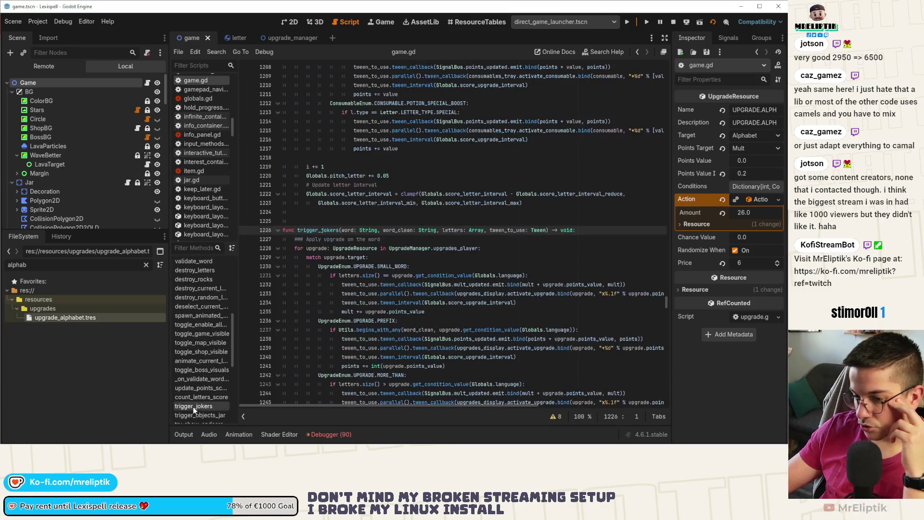
scroll(372, 306, down, 10)
scroll(373, 306, down, 20)
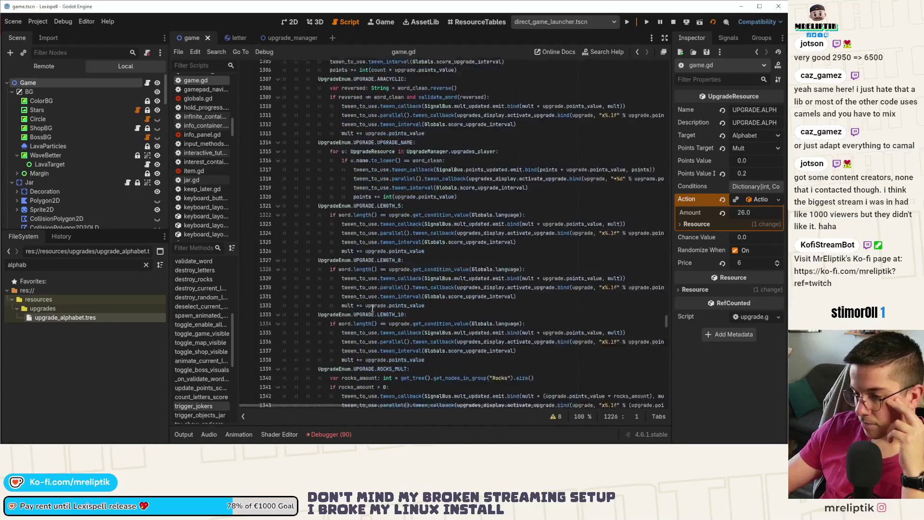
scroll(368, 326, down, 5)
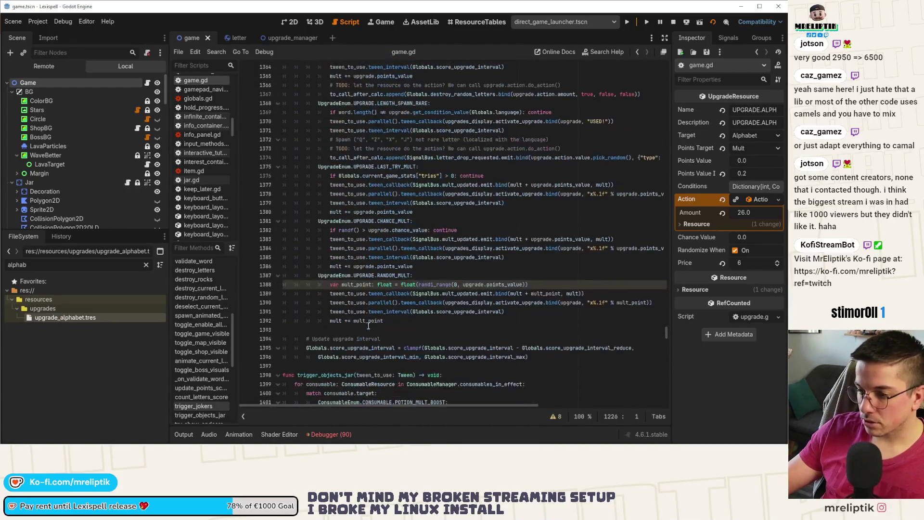
click(402, 266)
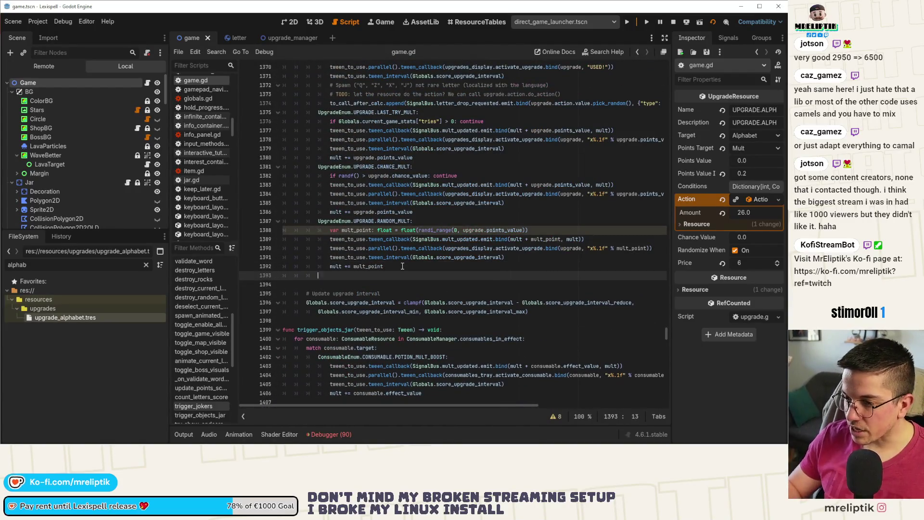
key(Return)
key(ctrl+v)
click(375, 261)
key(shift+Tab)
key(shift+Tab)
key(shift+Tab)
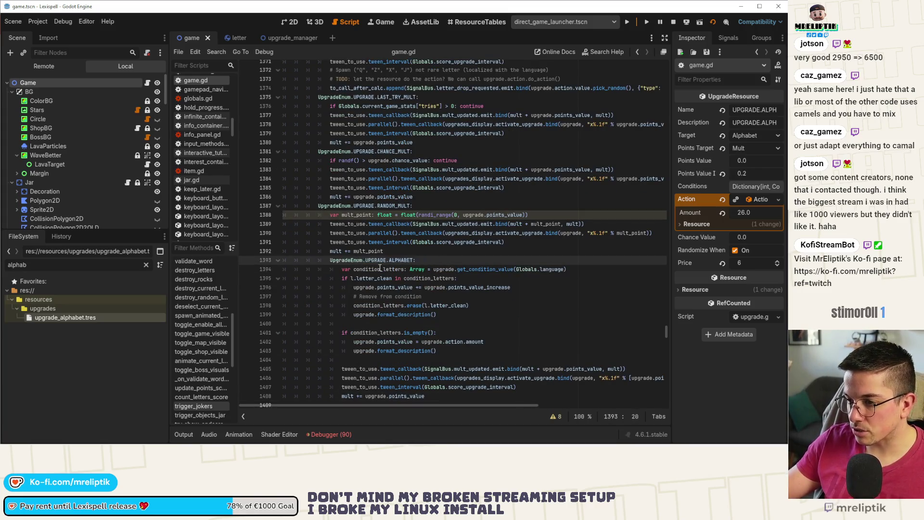
scroll(422, 276, down, 1)
click(391, 242)
key(ctrl+shift+k)
key(ctrl+shift+k)
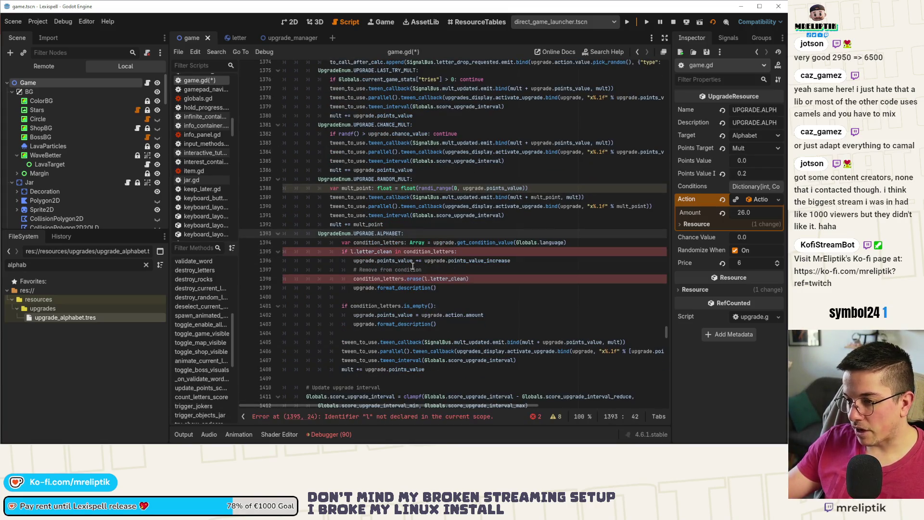
key(ctrl+shift+k)
key(ctrl+shift+k)
key(ctrl+shift+k)
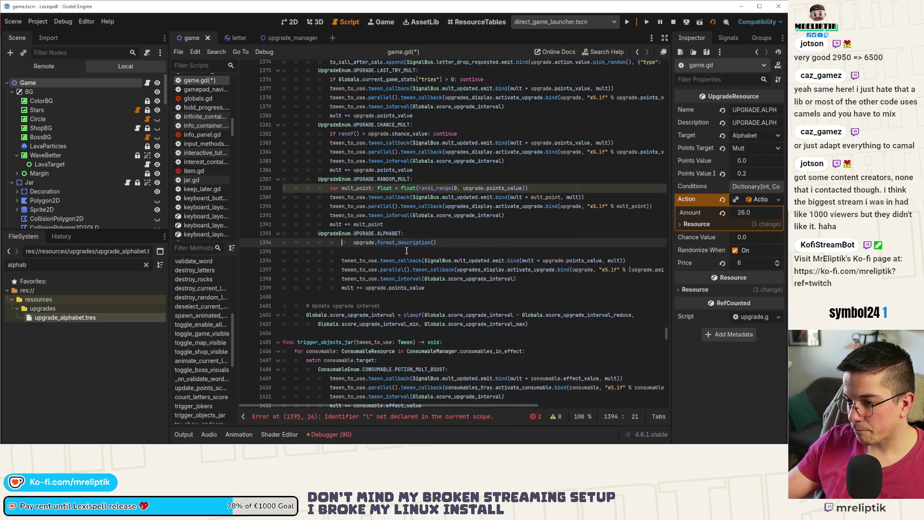
key(shift+Down)
key(shift+Down)
key(shift+Down)
key(shift+Tab)
click(363, 235)
click(365, 242)
text(# )
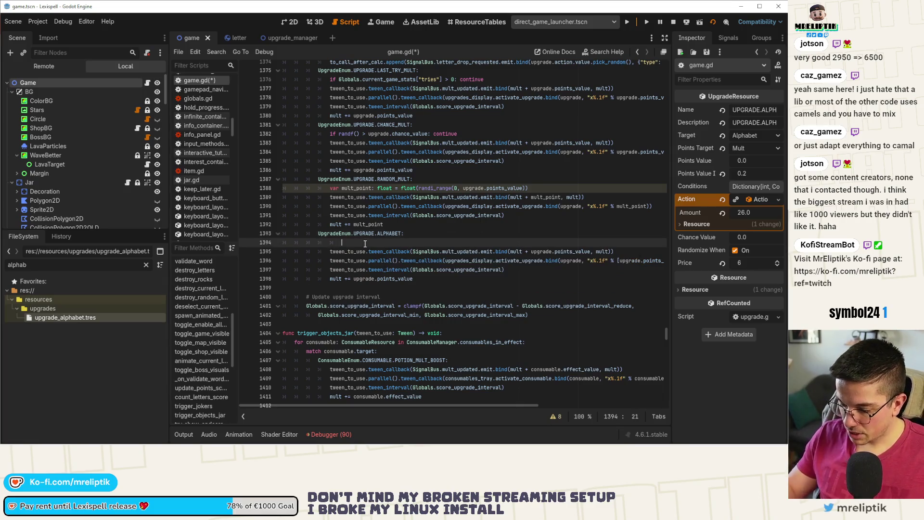
text(Value if )
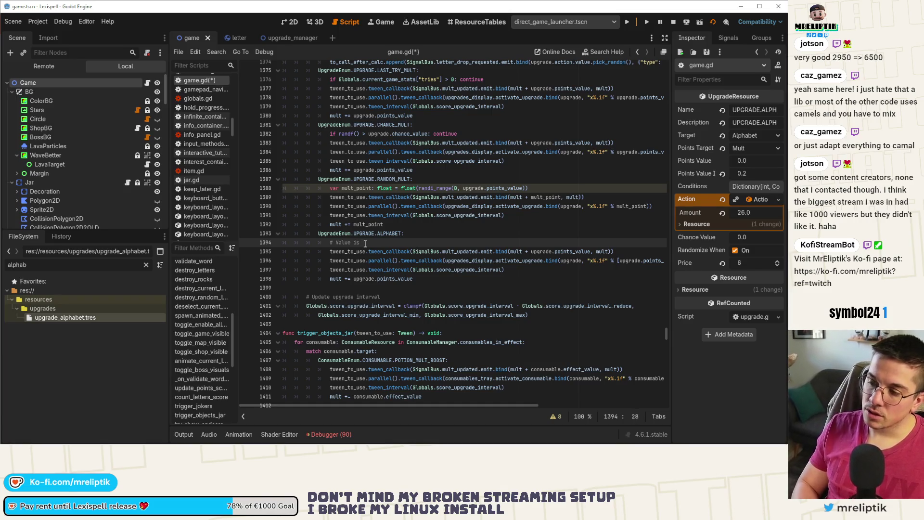
text(inc)
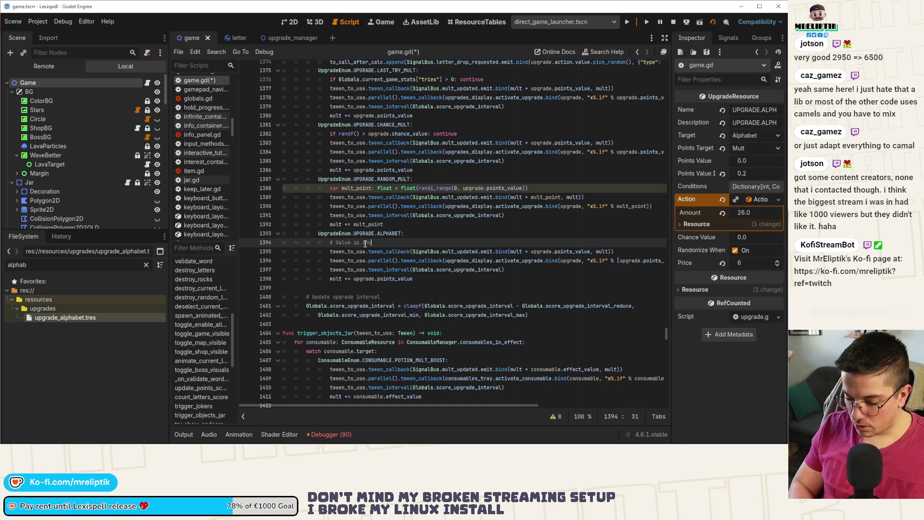
text(reases on )
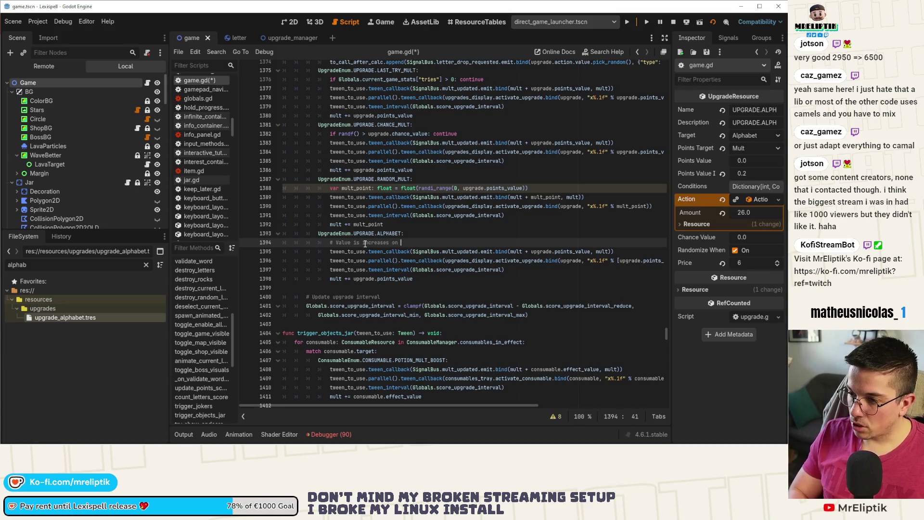
text(the letters.)
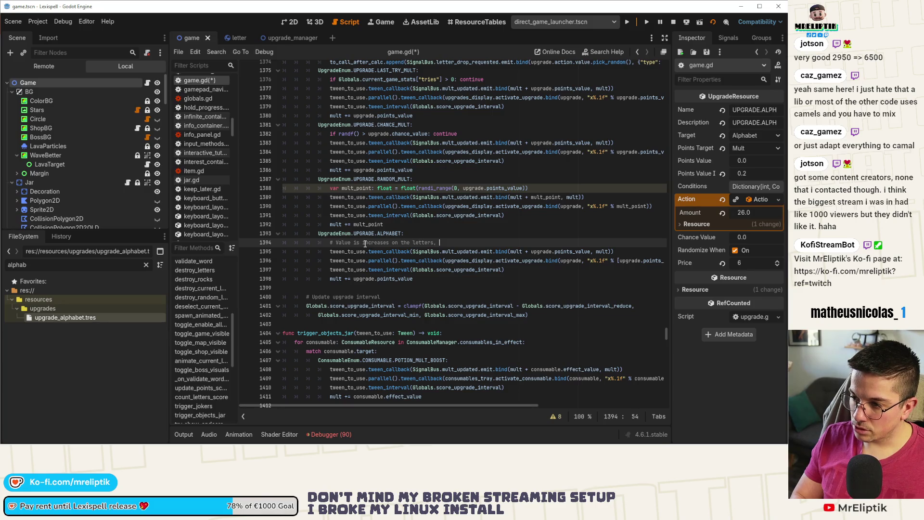
text(but we trigger the m)
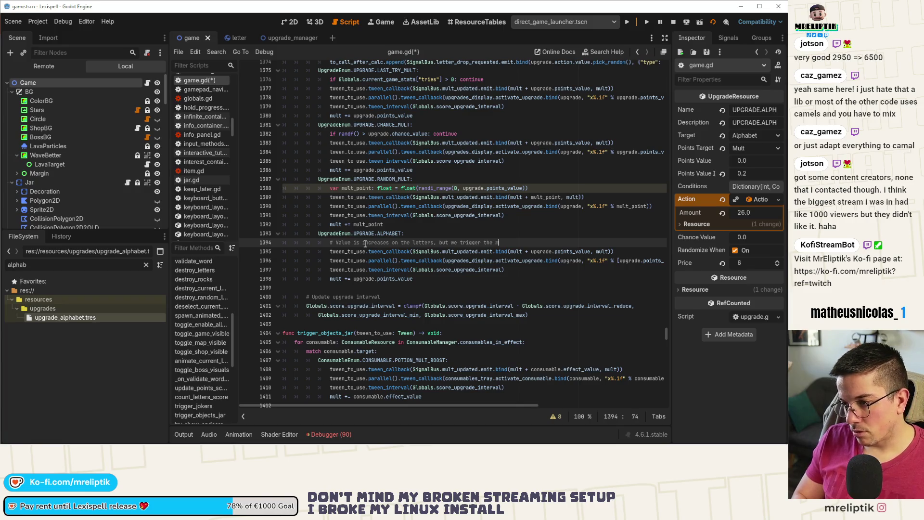
text(at the end, on the total)
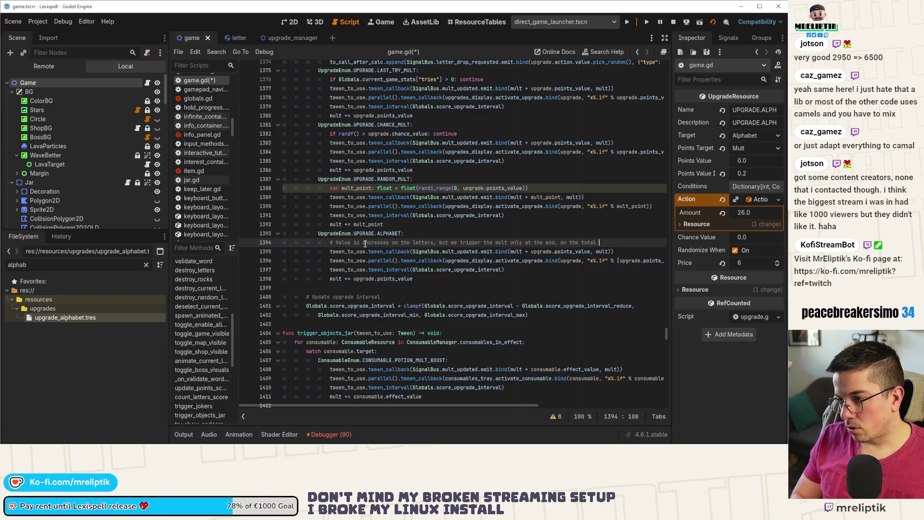
text(d)
key(ctrl+shift+Left)
key(ctrl+shift+Left)
key(ctrl+shift+Left)
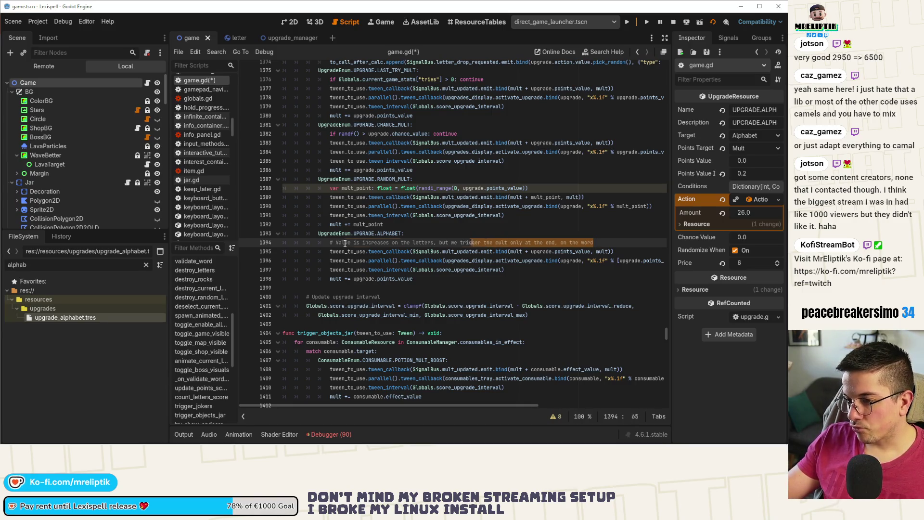
click(451, 253)
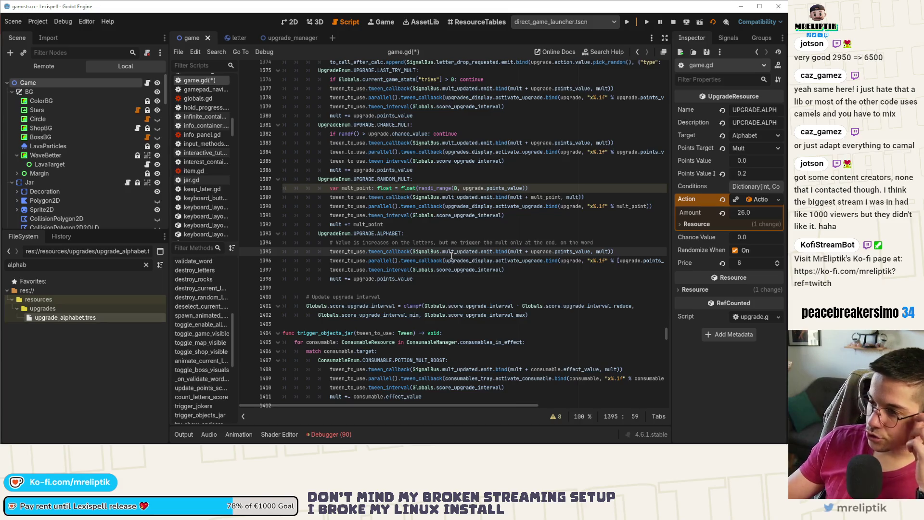
click(436, 233)
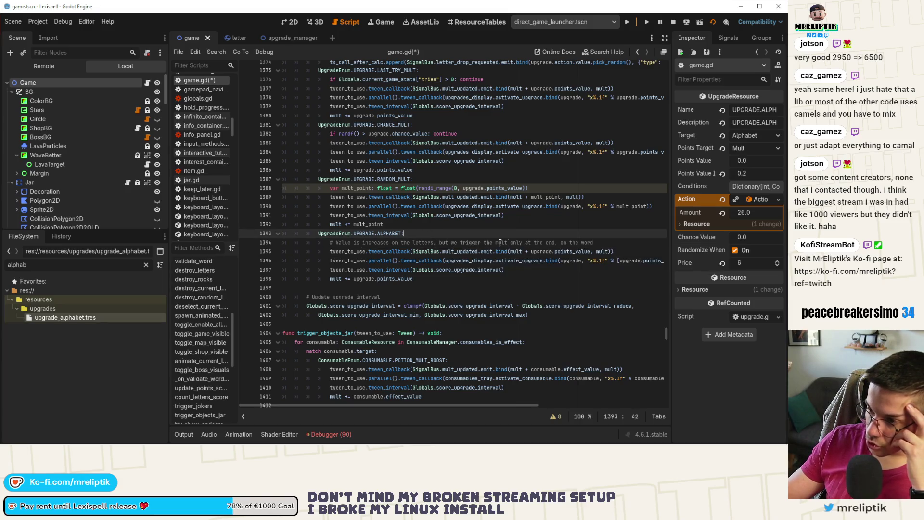
double_click(570, 261)
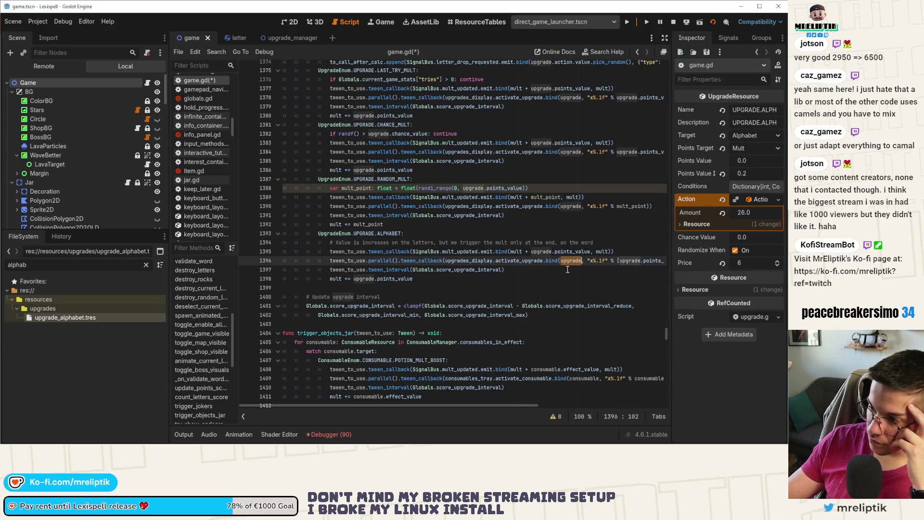
click(516, 269)
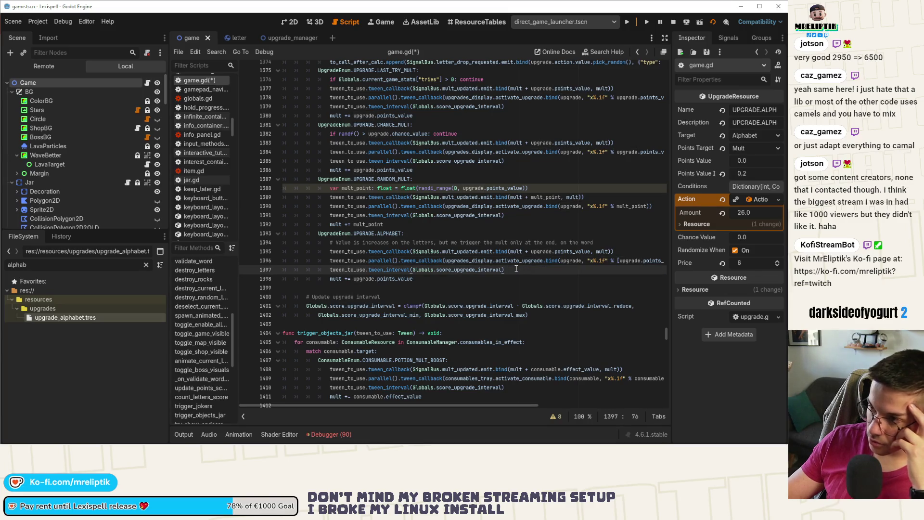
scroll(496, 264, up, 8)
scroll(496, 264, down, 6)
click(427, 288)
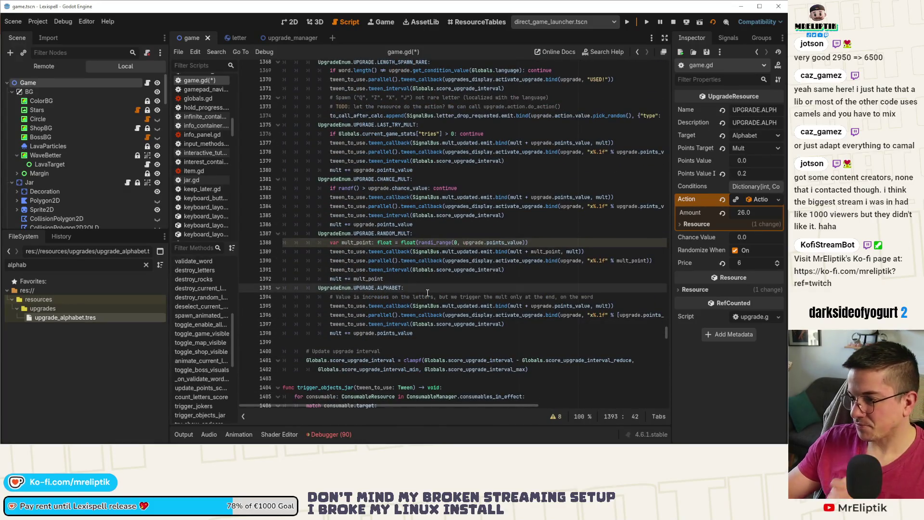
Step: Add 'if is_zero_approx(upgrade.points_value): continue' under the ALPHABET mult case and save
key(Return)
text(if )
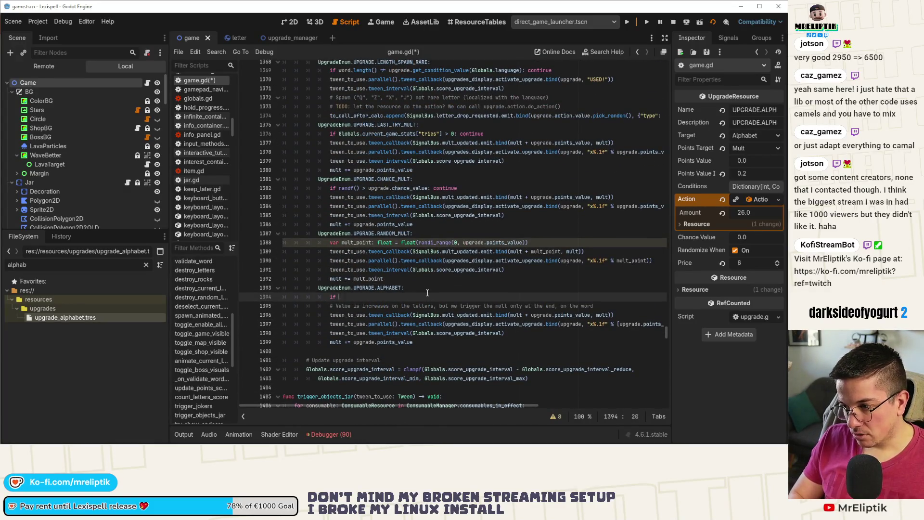
text(upgrade.po)
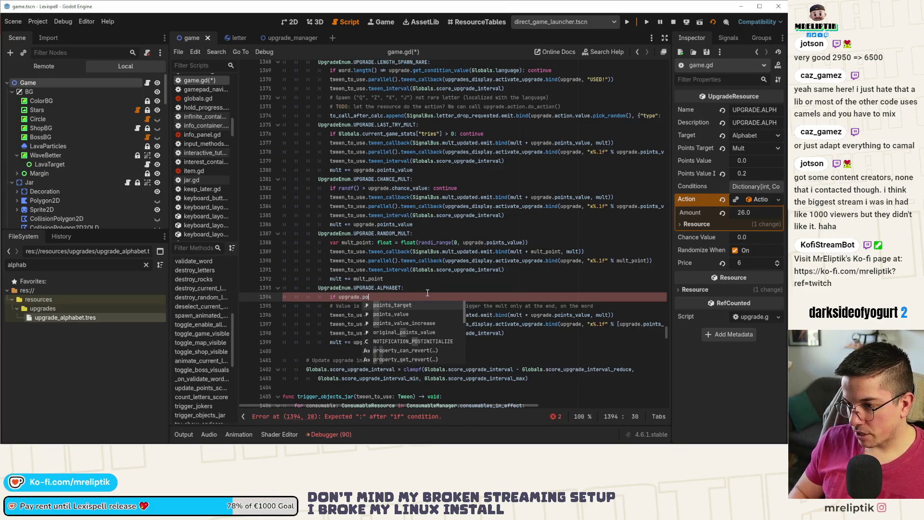
key(Down)
key(Return)
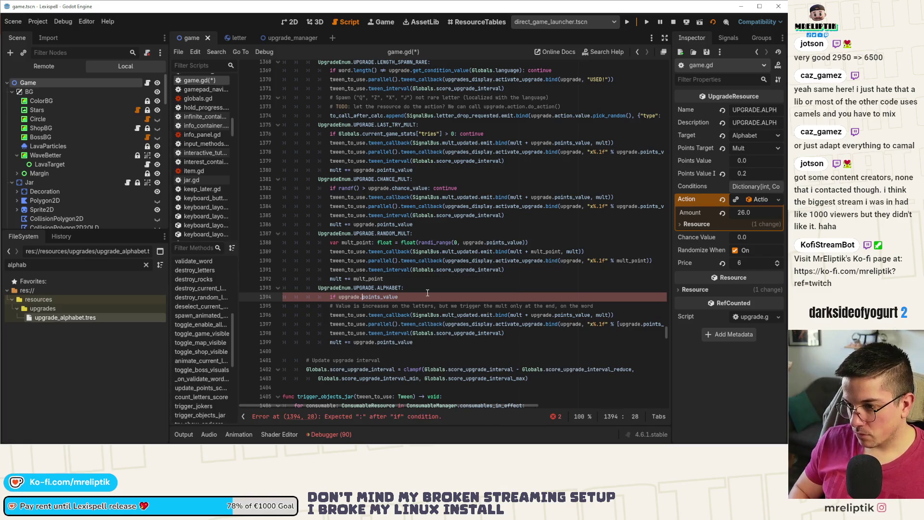
key(ctrl+Left)
key(ctrl+Left)
text(is_ze)
key(Return)
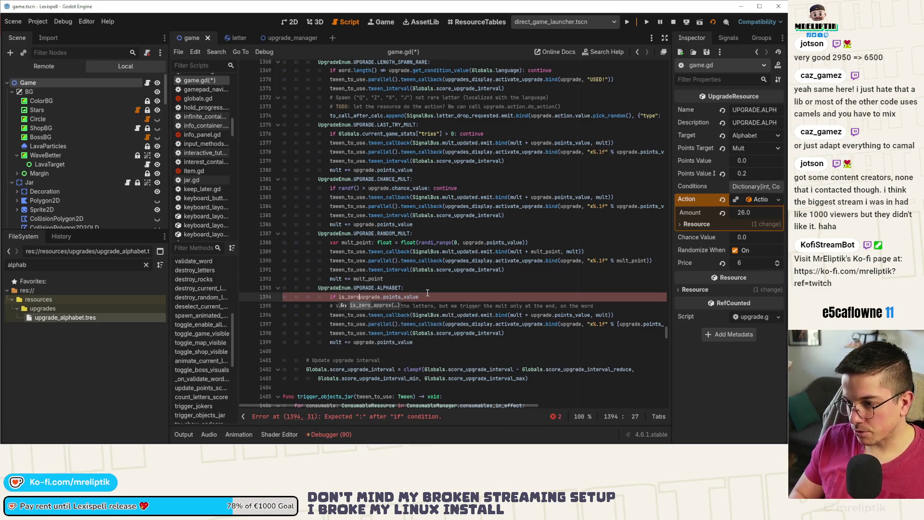
key(End)
text():)
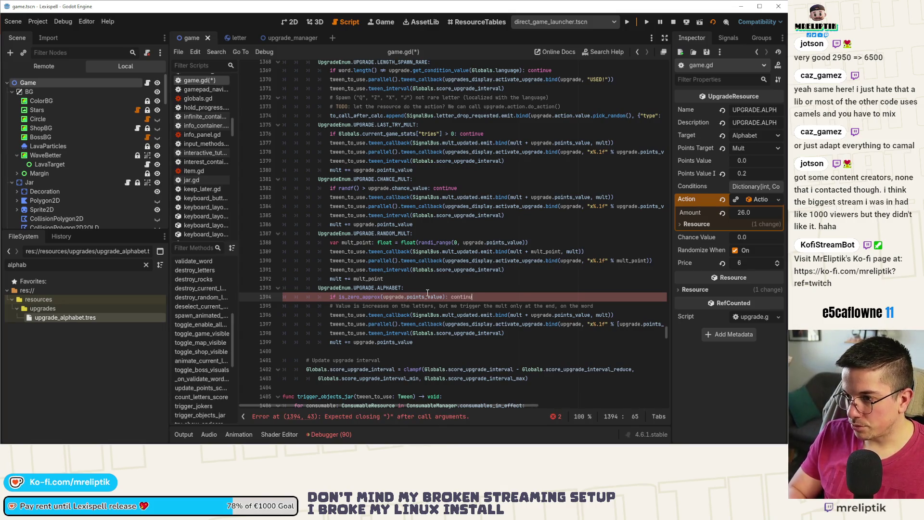
text(e)
key(ctrl+s)
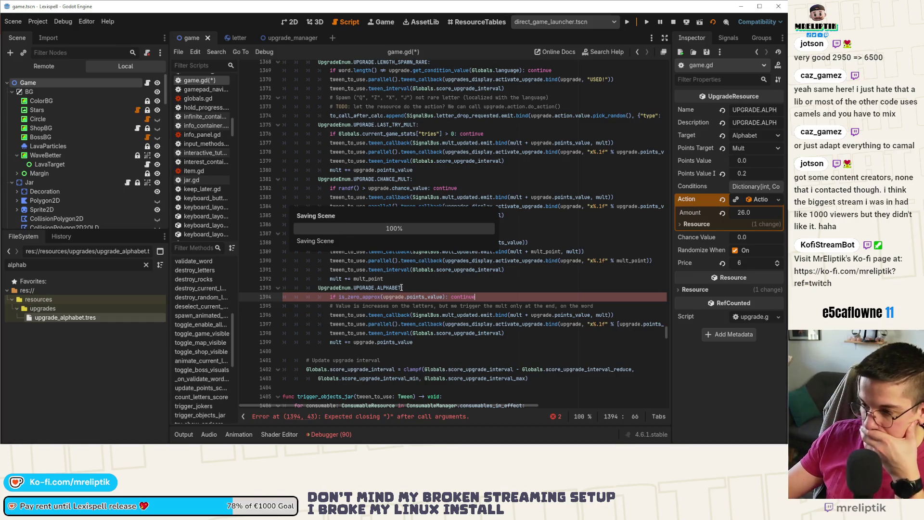
Step: Paste the explanatory comment below the earlier ALPHABET case at line 1181
click(403, 287)
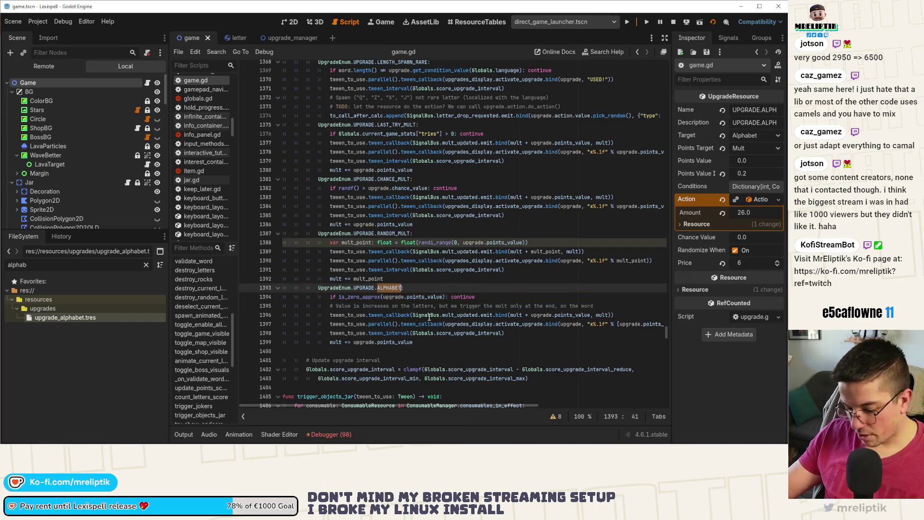
key(ctrl+f)
click(536, 417)
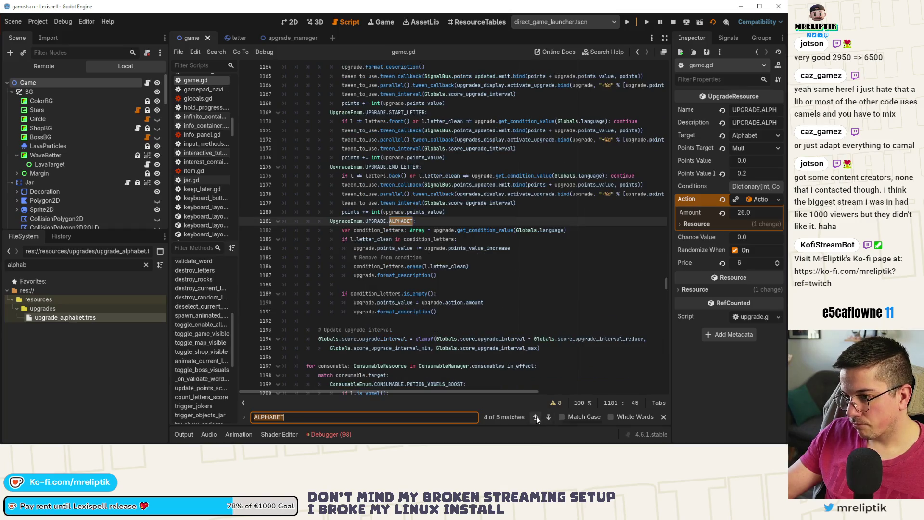
click(456, 221)
key(Return)
text(# Value is increases on the letters, but we trigger the mult only at the end, on the word)
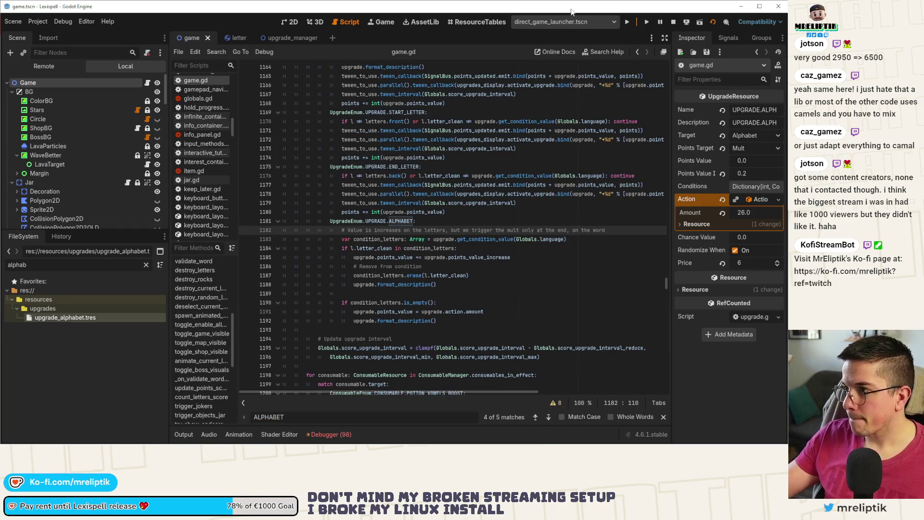
Step: Stop and relaunch Lexispell, then go past the title screen into Chapter 1
click(673, 21)
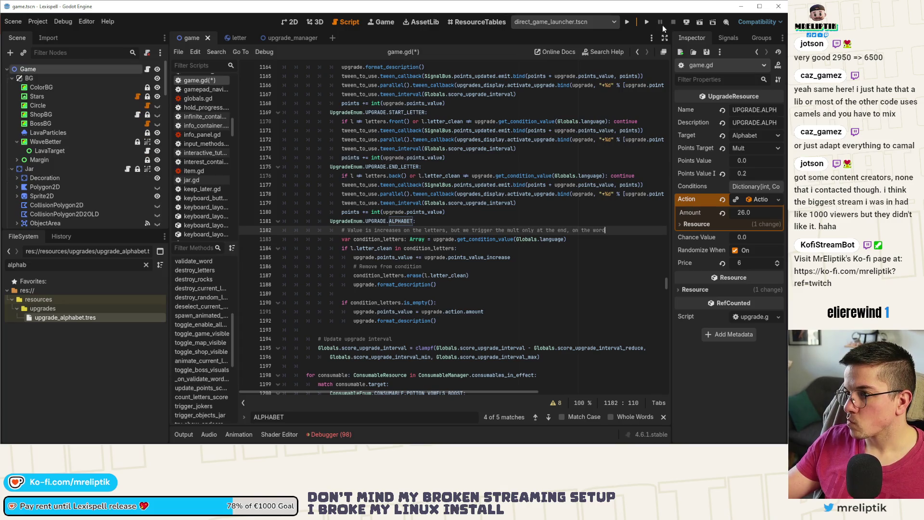
click(631, 21)
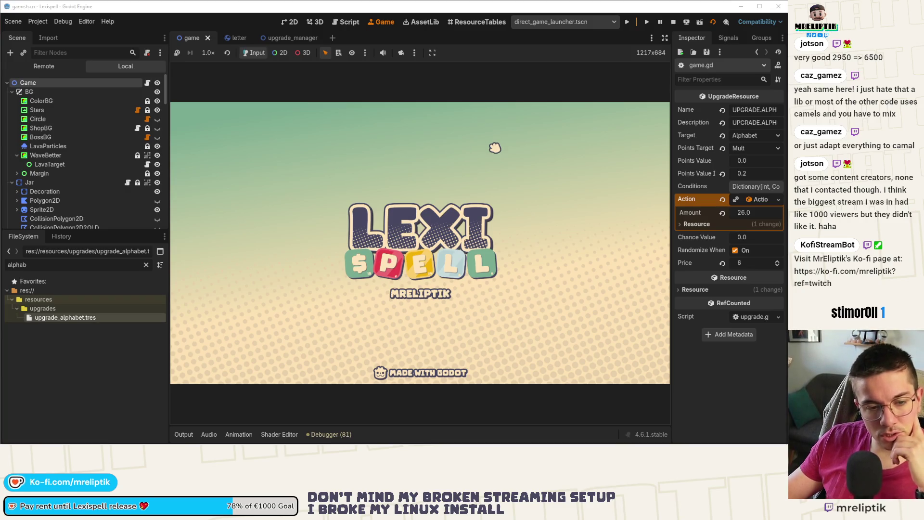
click(495, 147)
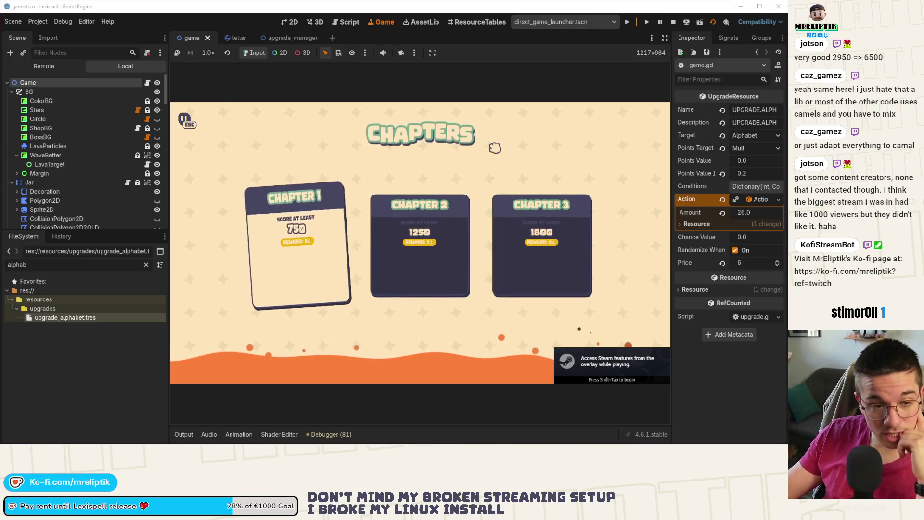
key(Return)
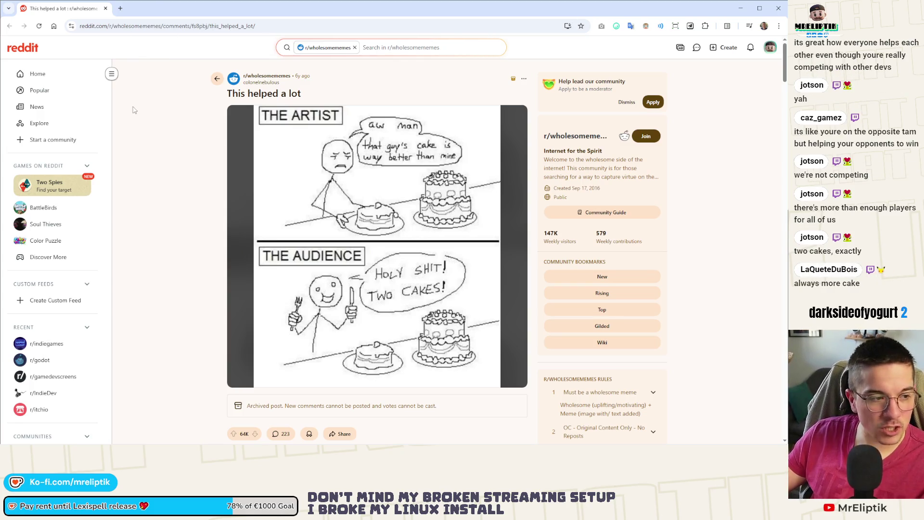
Step: Close the Reddit tab to return to the running Lexispell game
click(106, 8)
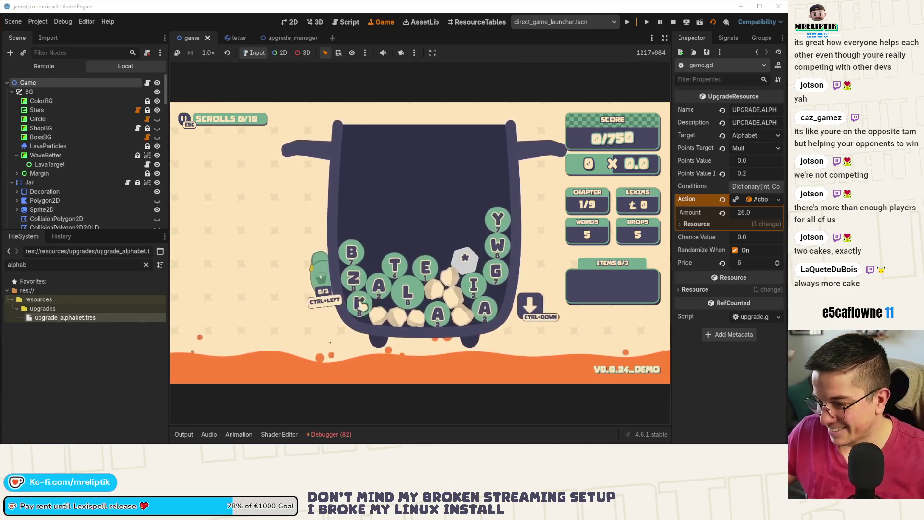
Step: Run 'debug' in the in-game console, grant ALPHABET, and close the upgrade menu
key(grave)
text(debug)
key(Return)
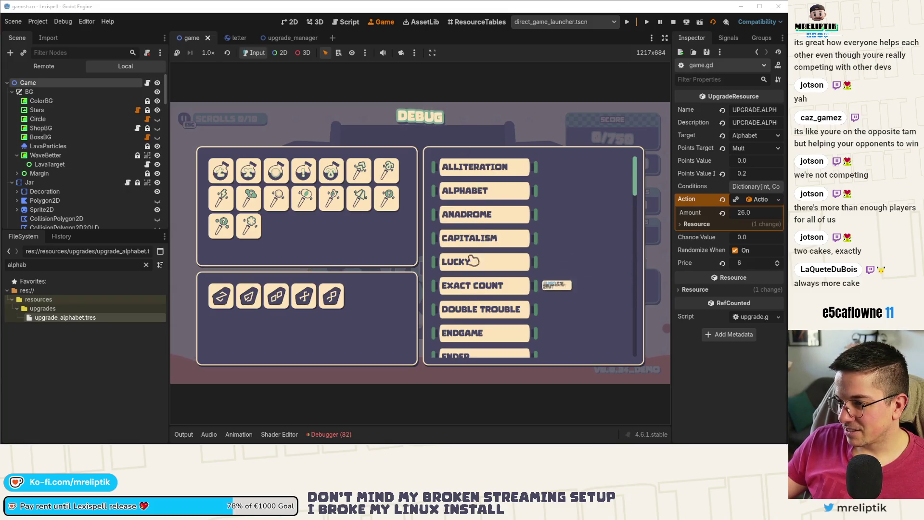
click(483, 191)
key(Escape)
mouse_move(251, 146)
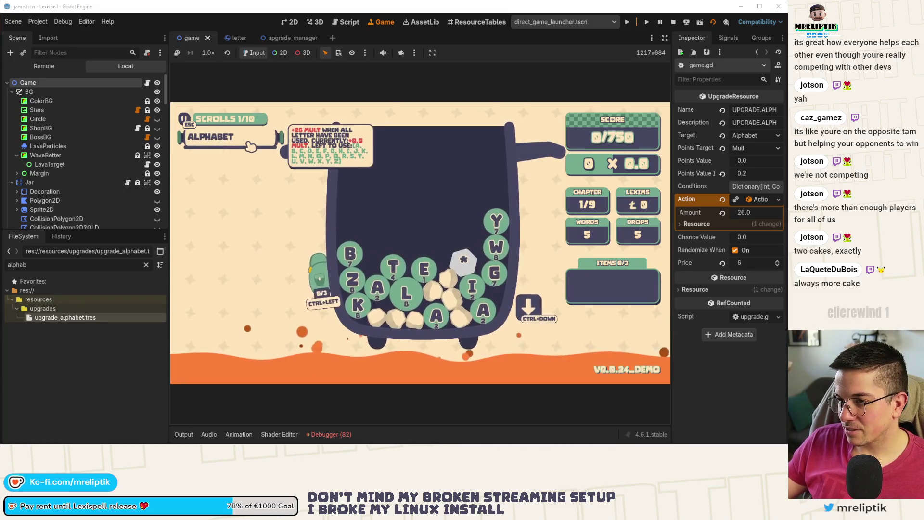
Step: Spell a word with the A, L and wildcard tiles and submit it for scoring
click(377, 291)
key(ctrl+Down)
click(408, 292)
click(469, 251)
key(ctrl+Down)
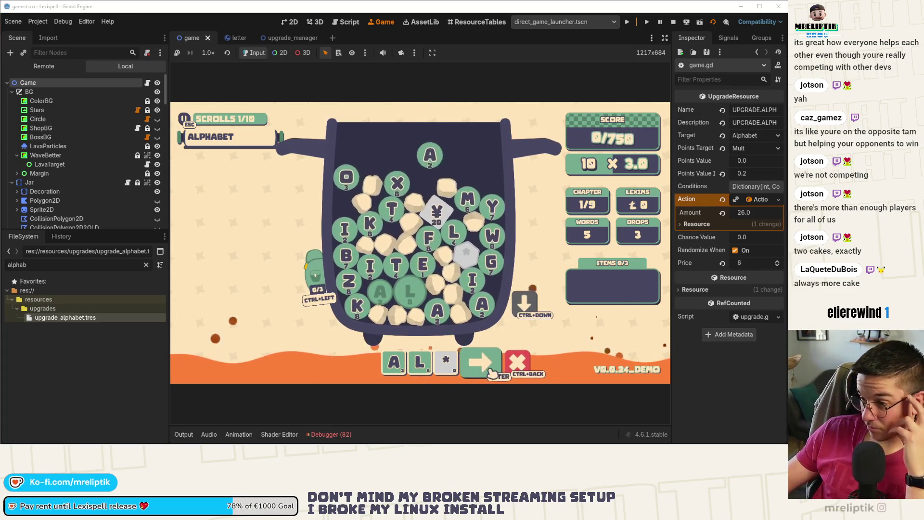
click(486, 360)
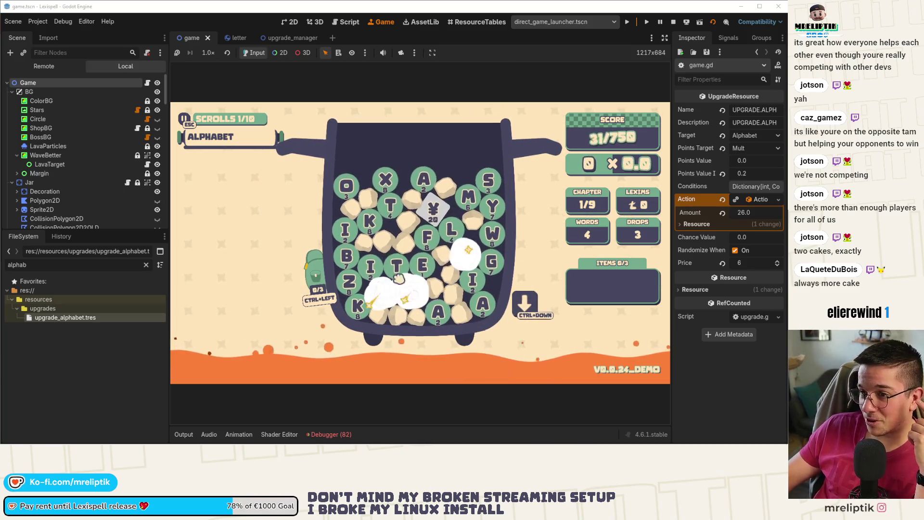
mouse_move(249, 144)
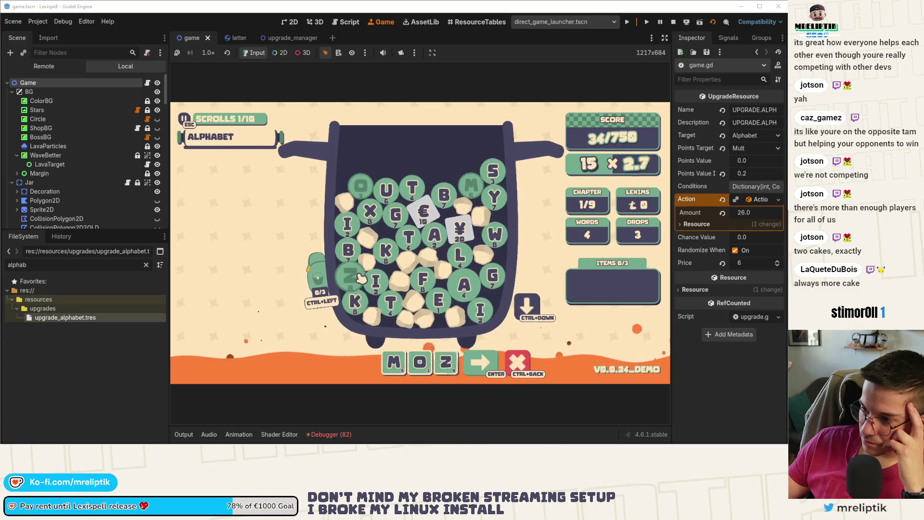
Step: Try a word with the A, I and € tiles, drop new letters, then clear it
click(434, 235)
click(375, 281)
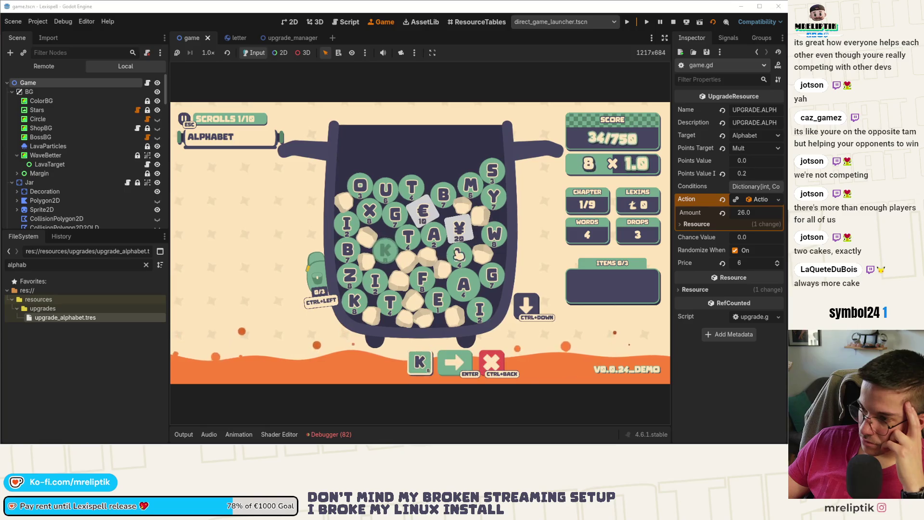
click(422, 212)
click(531, 314)
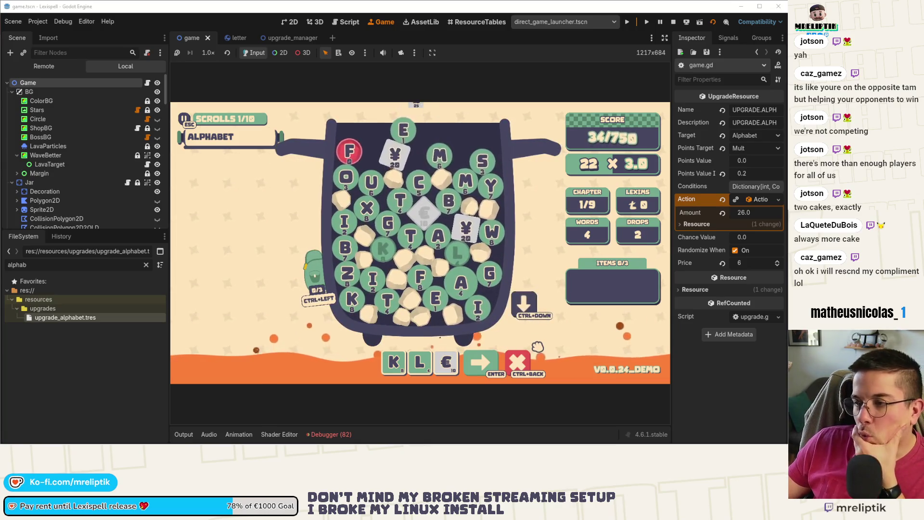
click(525, 374)
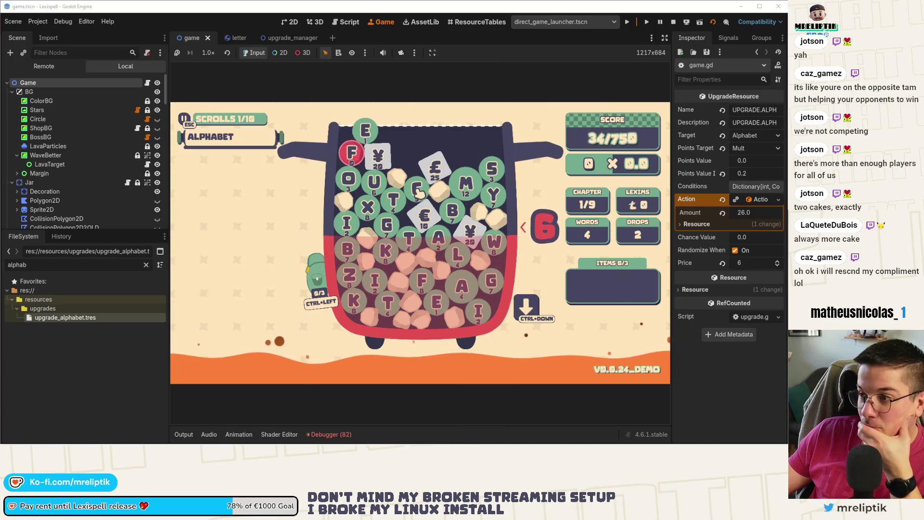
Step: Spell a new word with M, score it to 487/750, and return to game.gd
click(474, 192)
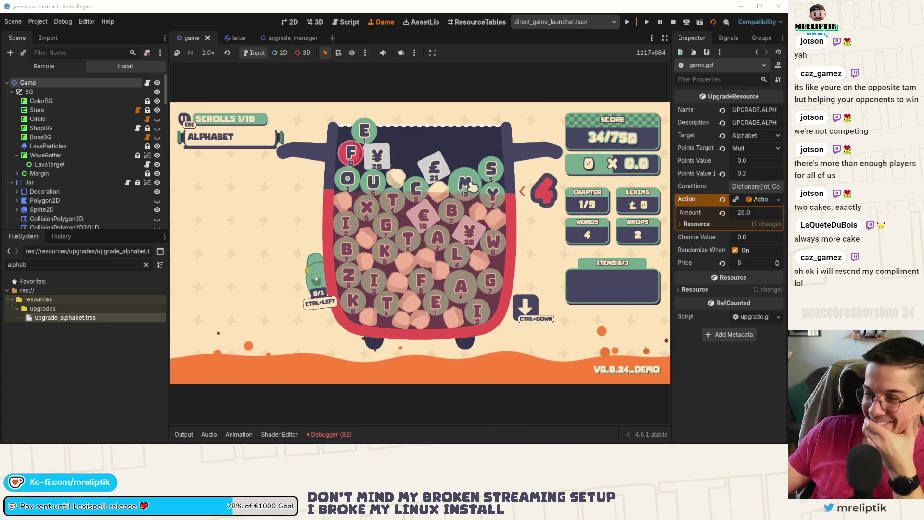
click(374, 182)
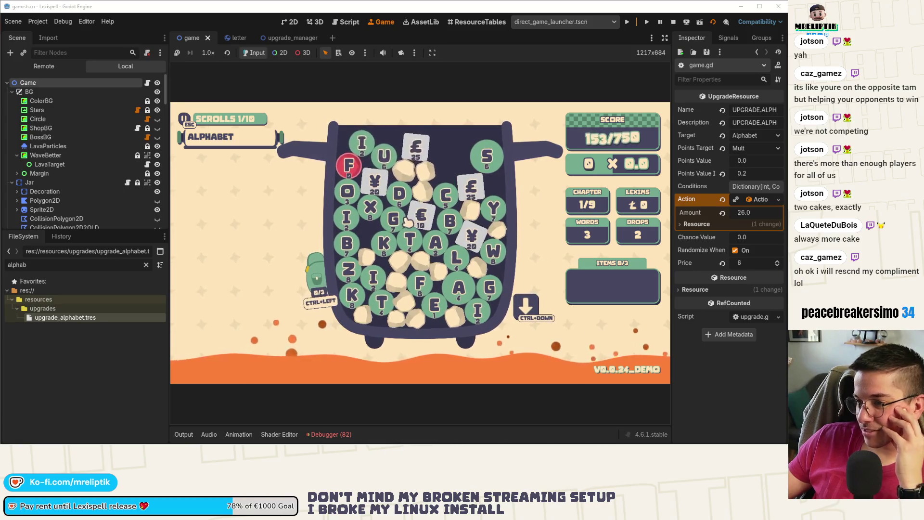
mouse_move(251, 148)
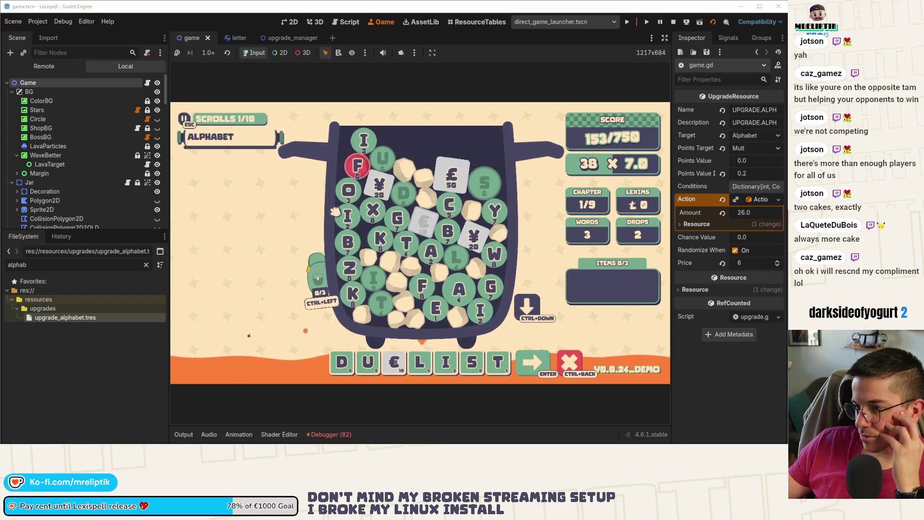
click(532, 362)
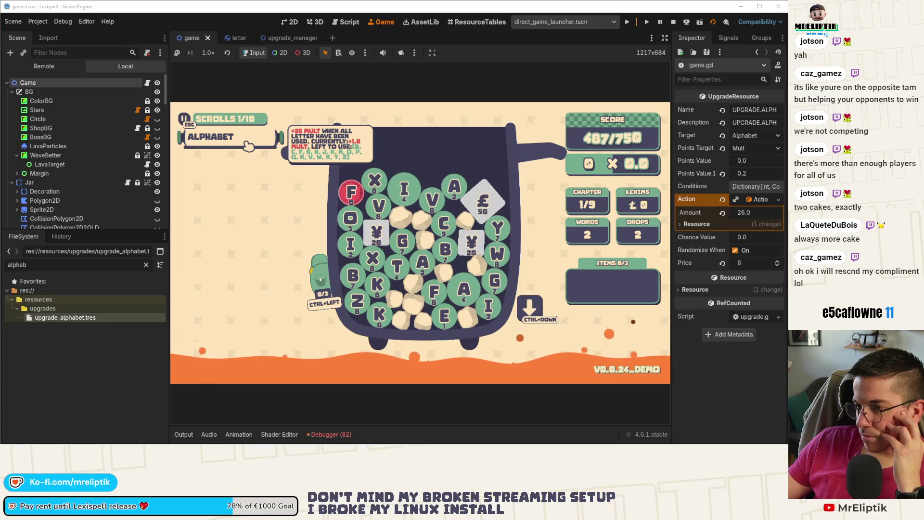
key(ctrl+F3)
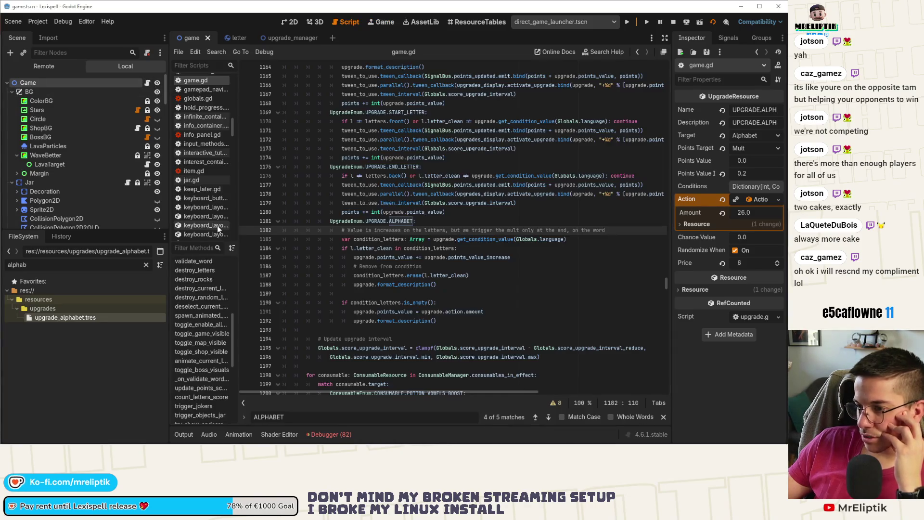
Step: Find the next UPGRADE.ALPHABET case in game.gd and inspect points_value on line 1395
double_click(408, 222)
key(ctrl+f)
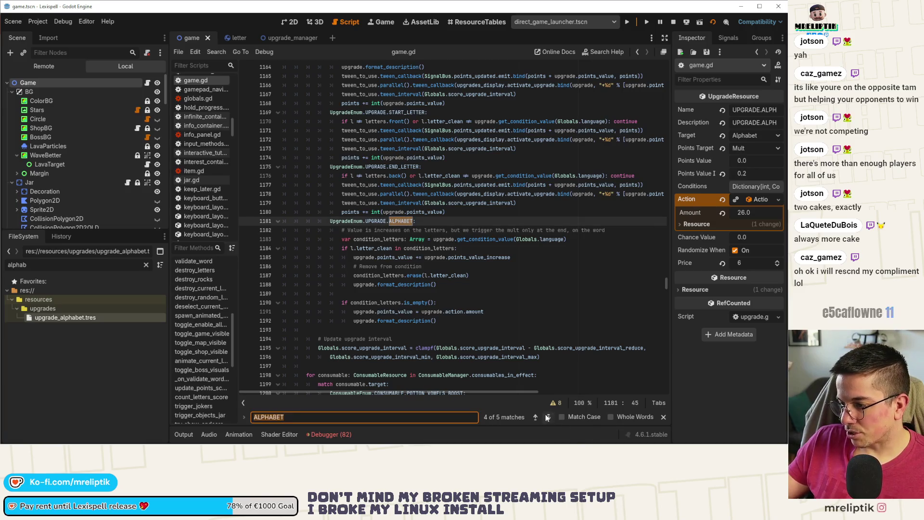
click(549, 417)
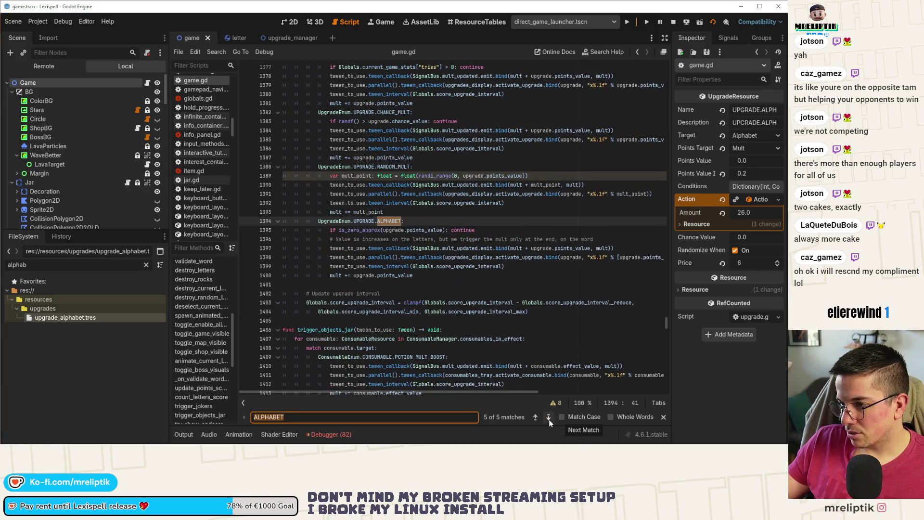
double_click(421, 229)
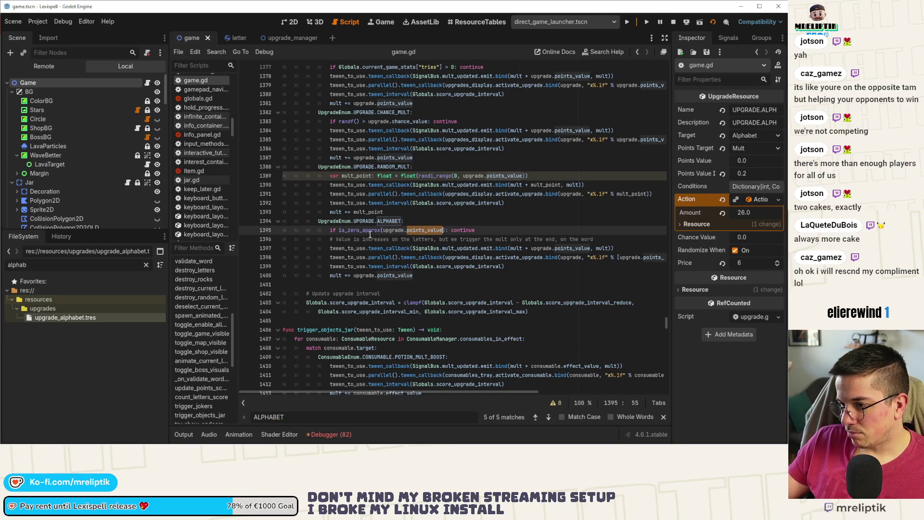
mouse_move(368, 232)
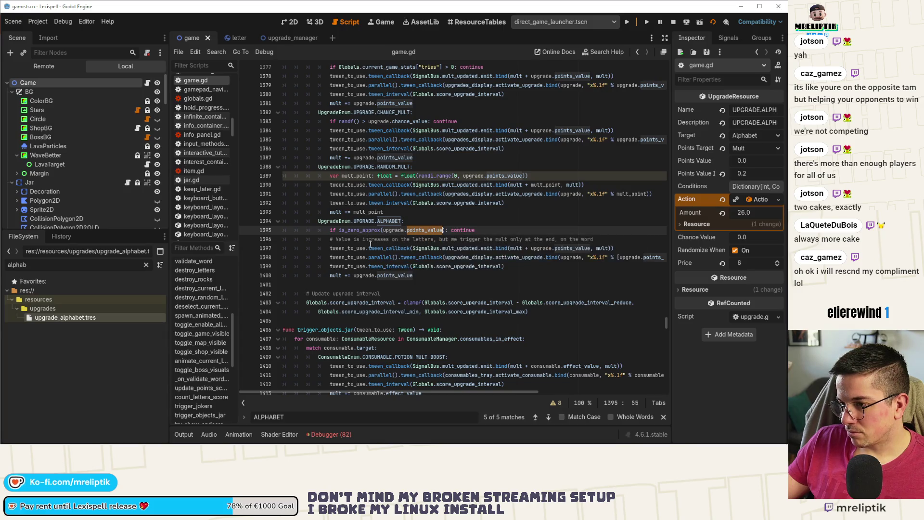
click(532, 264)
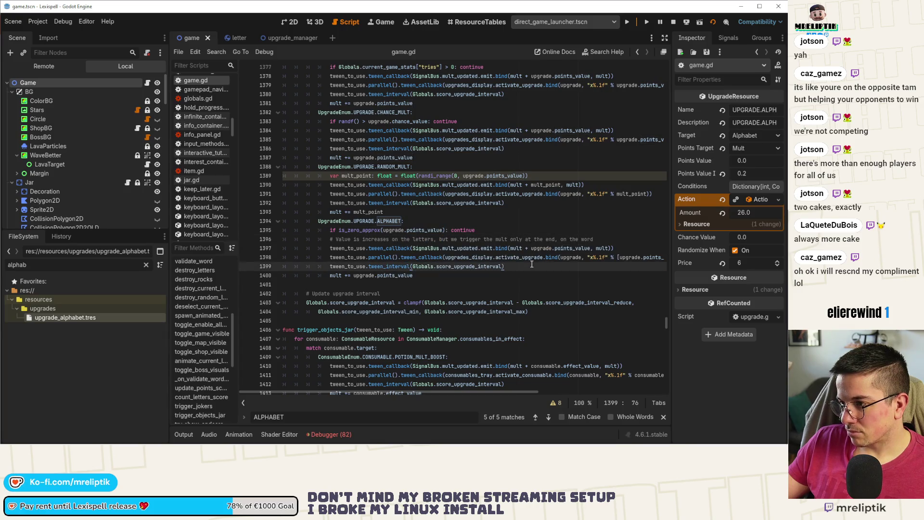
Step: Review the debugger's error list, briefly switch to Chrome, then return to the 2D scene
click(330, 434)
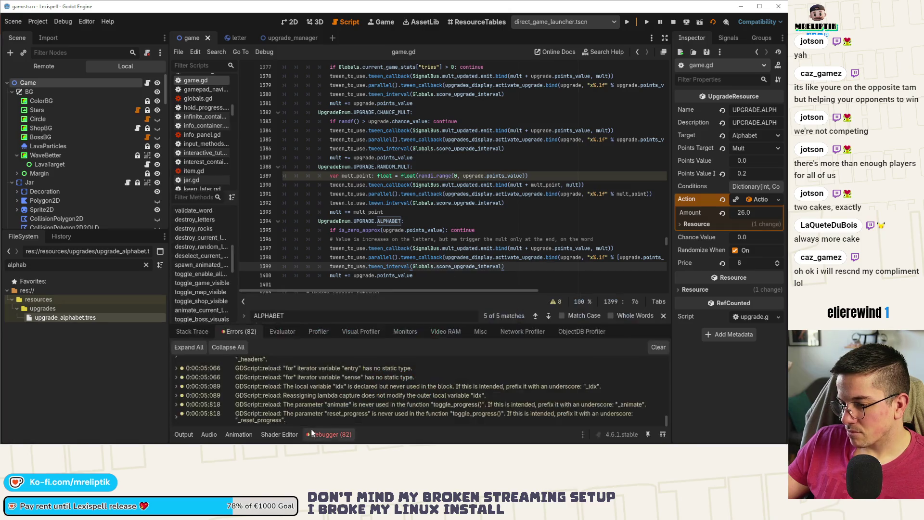
scroll(354, 361, down, 5)
scroll(366, 375, down, 3)
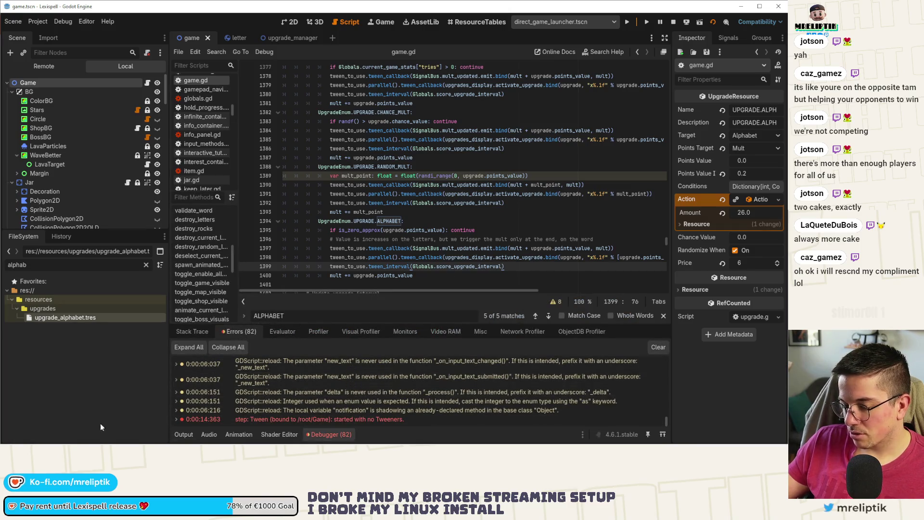
key(alt+Tab)
key(alt+Tab)
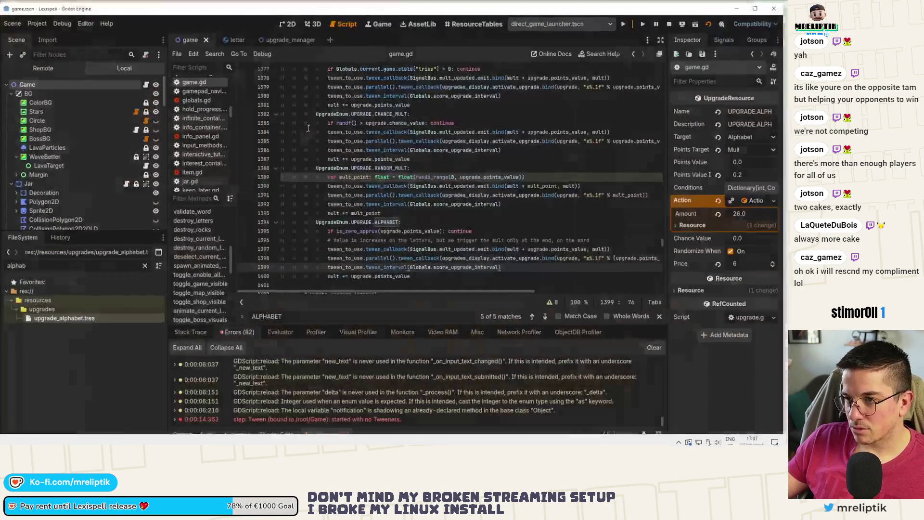
click(289, 22)
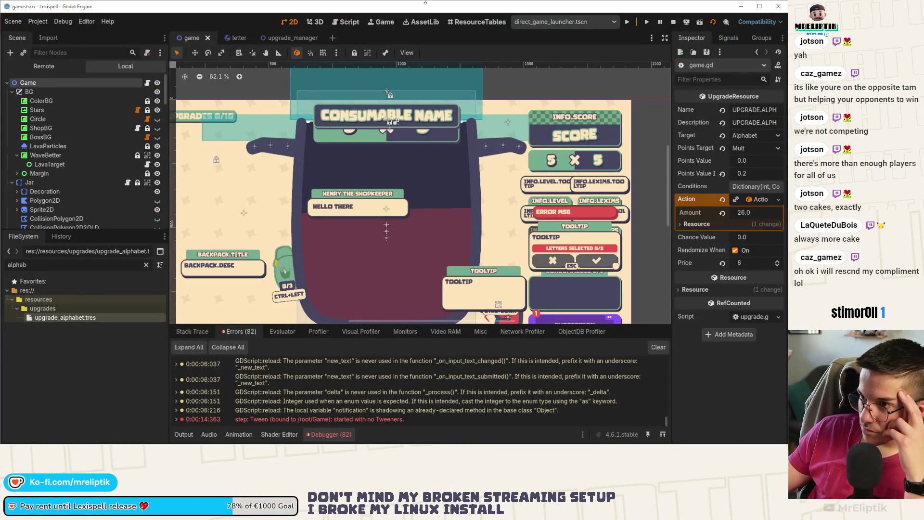
Step: In the game view, submit the final word V, I, A, £ to reach 871/750
key(ctrl+F4)
click(331, 435)
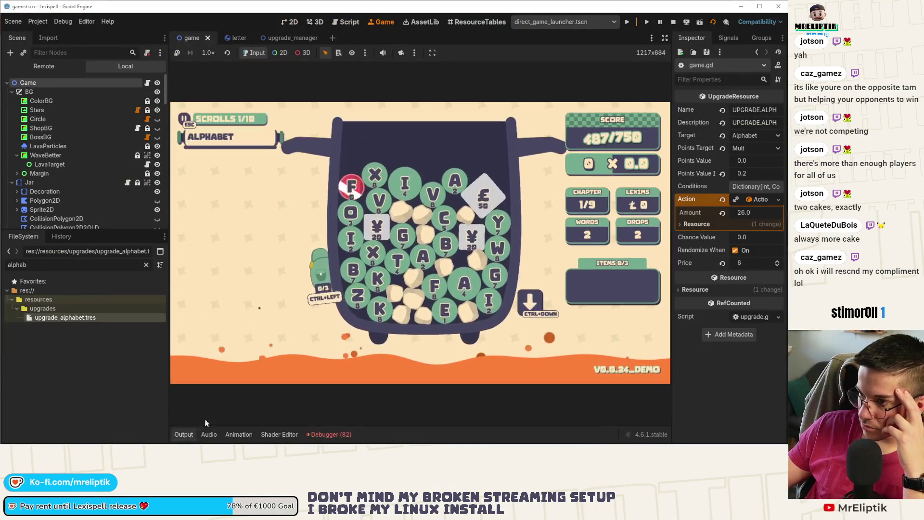
click(433, 199)
click(401, 187)
click(451, 185)
click(480, 200)
key(Return)
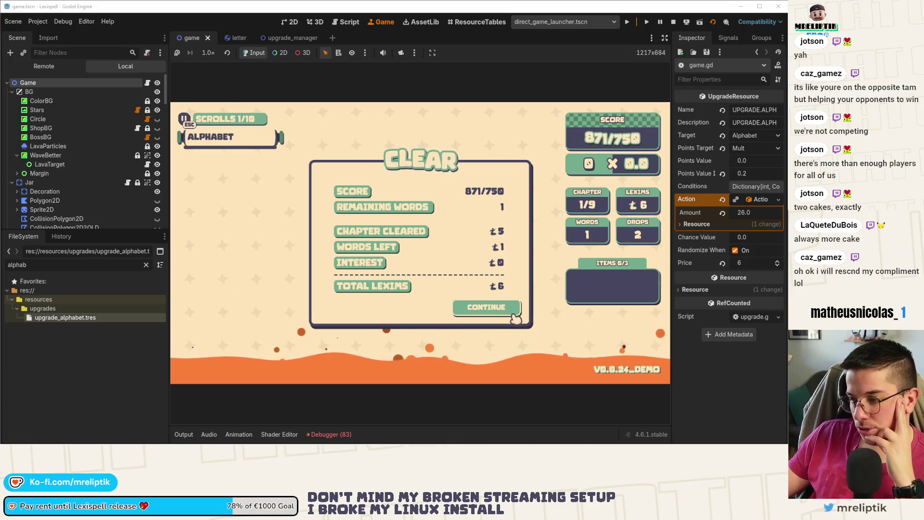
Step: Continue from the chapter results to the Arcanery shop and glance at the debugger errors
click(492, 309)
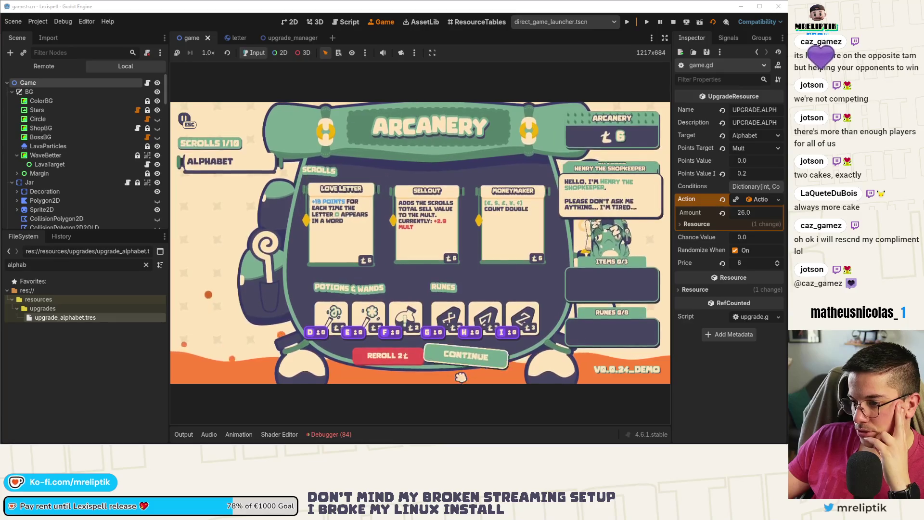
mouse_move(483, 319)
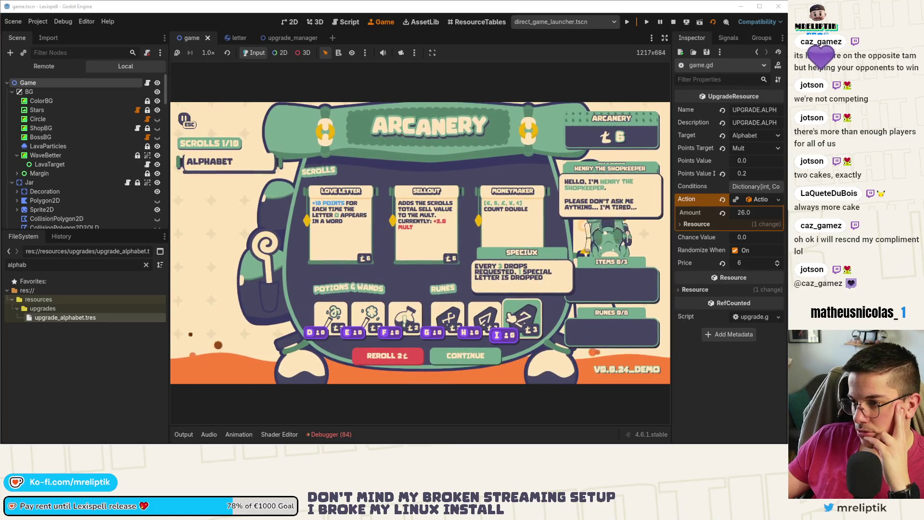
mouse_move(328, 319)
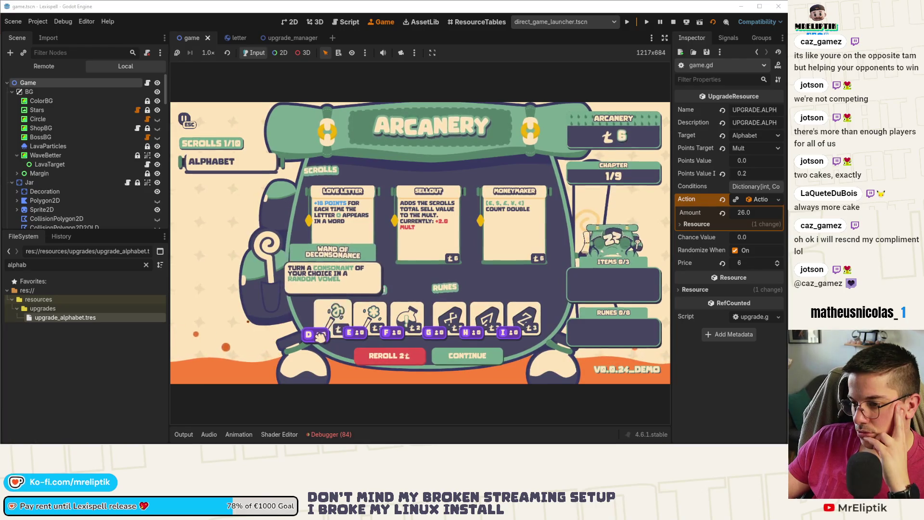
click(329, 435)
click(325, 435)
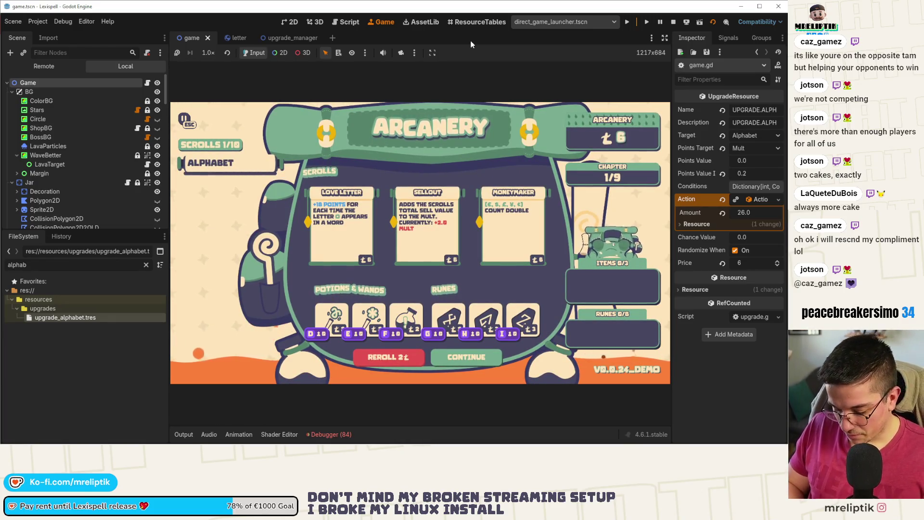
key(ctrl+shift+o)
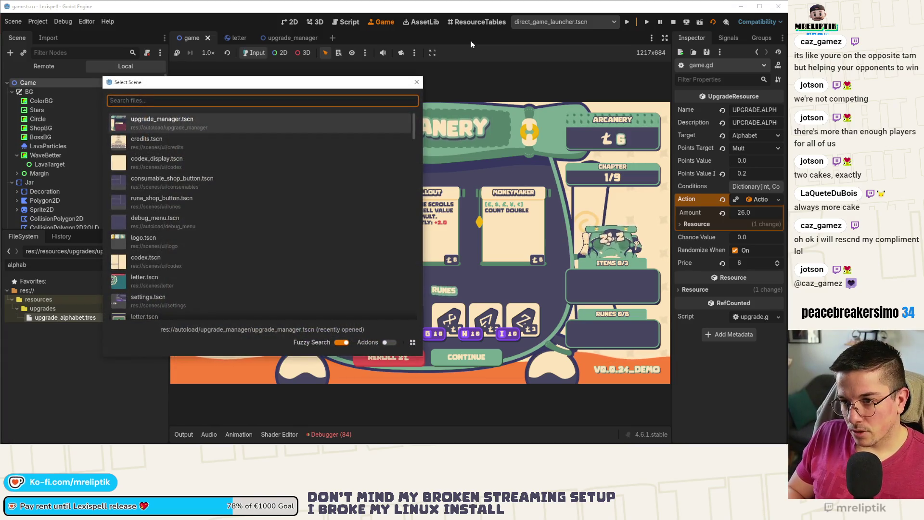
Step: Quick-open the rune_shop_button.tscn and consumable_btn.tscn scenes
text(rune_)
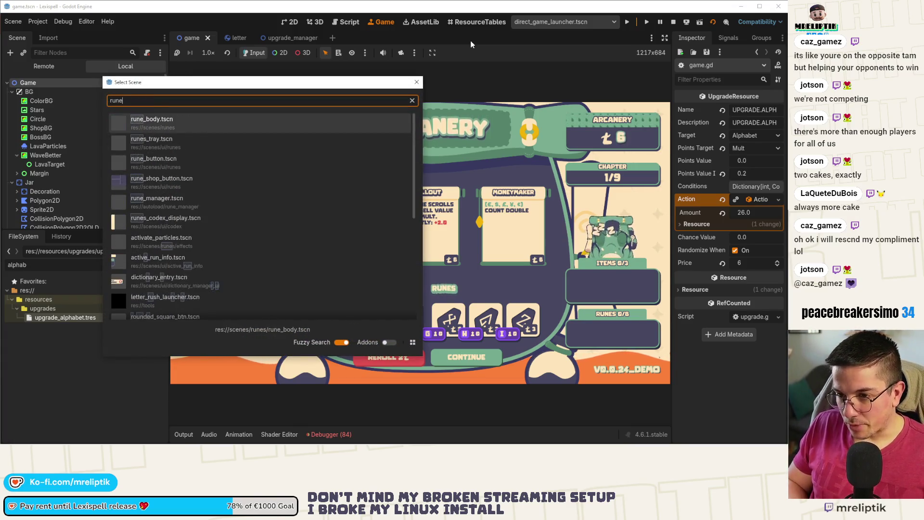
key(Down)
key(Down)
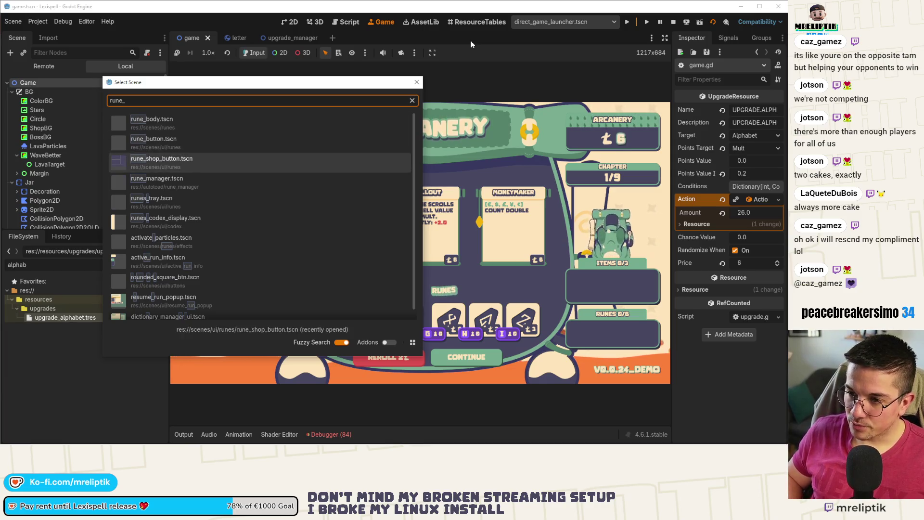
key(Return)
key(ctrl+shift+o)
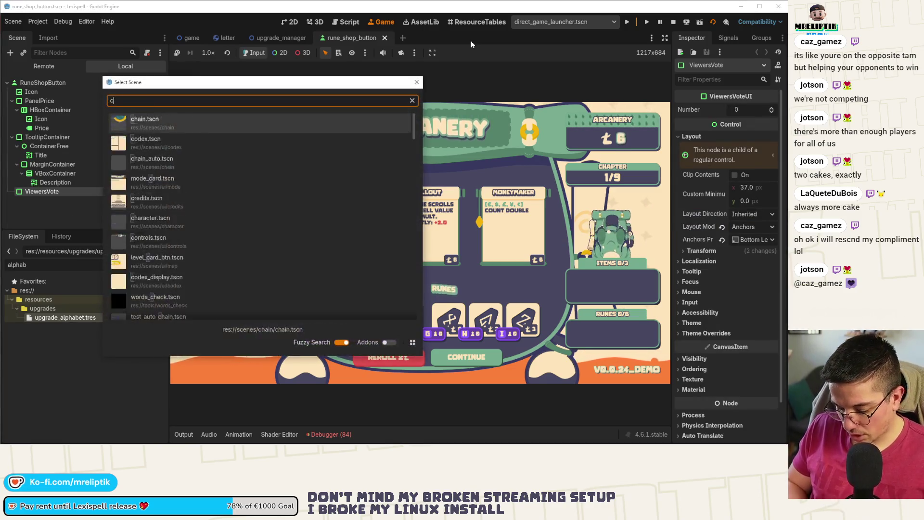
text(consumable)
key(Return)
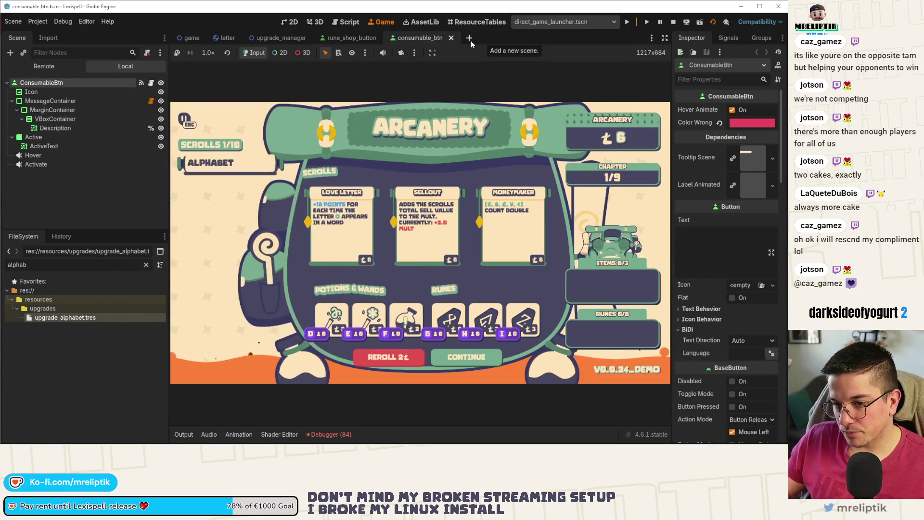
Step: Open consumable_shop_button.tscn, close consumable_btn, and return to the rune_shop_button scene
key(ctrl+shift+o)
text(consumbla)
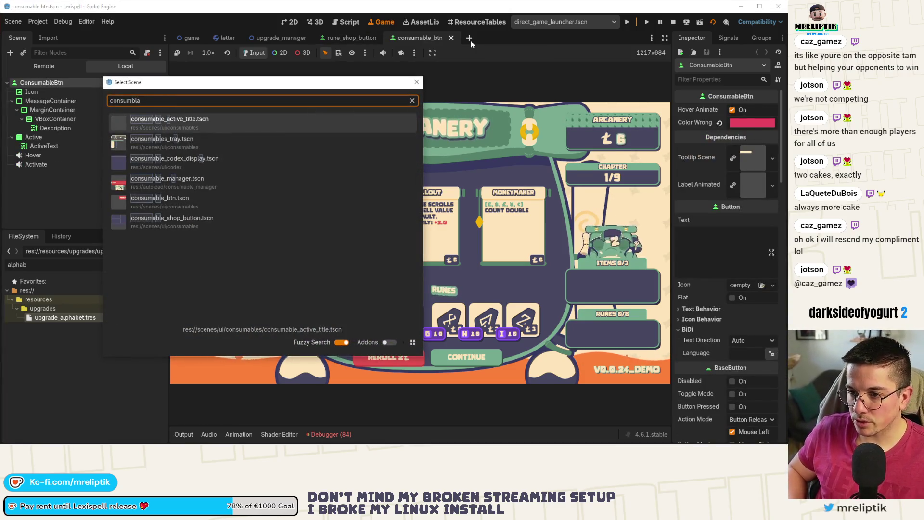
key(Down)
key(Down)
key(Down)
key(Return)
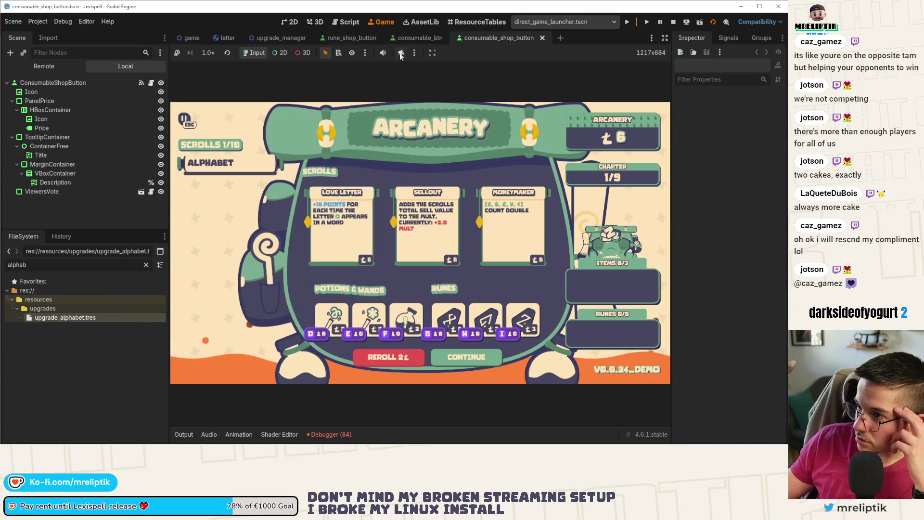
middle_click(419, 37)
click(336, 37)
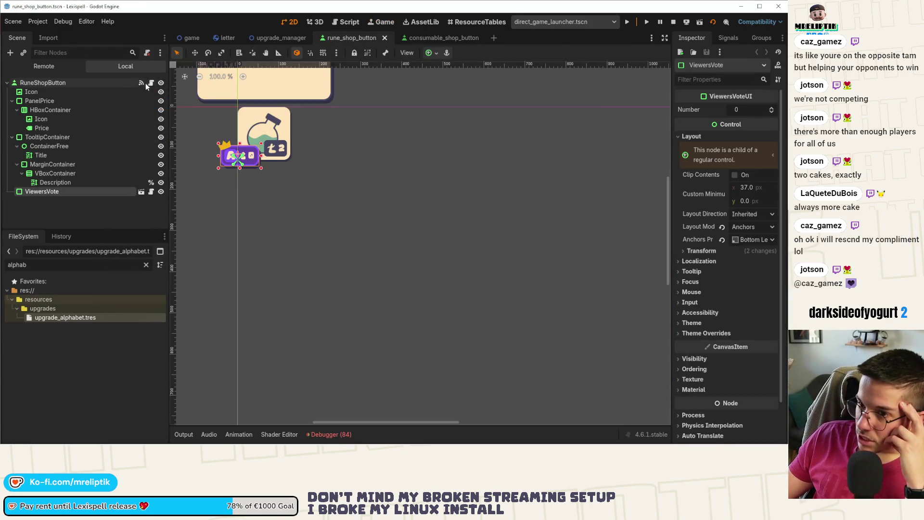
Step: Inspect how viewers_vote and show_viewers_vote are used on line 30 of rune_shop_button.gd
click(151, 82)
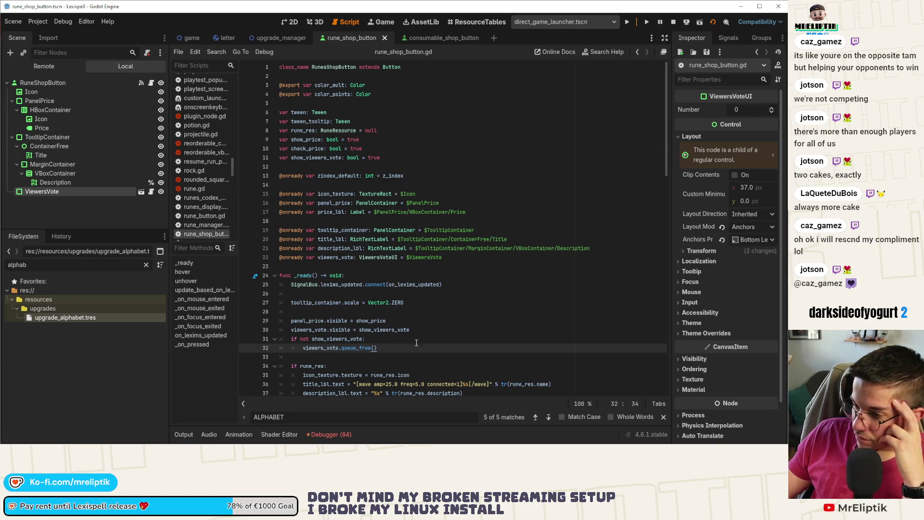
scroll(409, 343, down, 3)
double_click(372, 248)
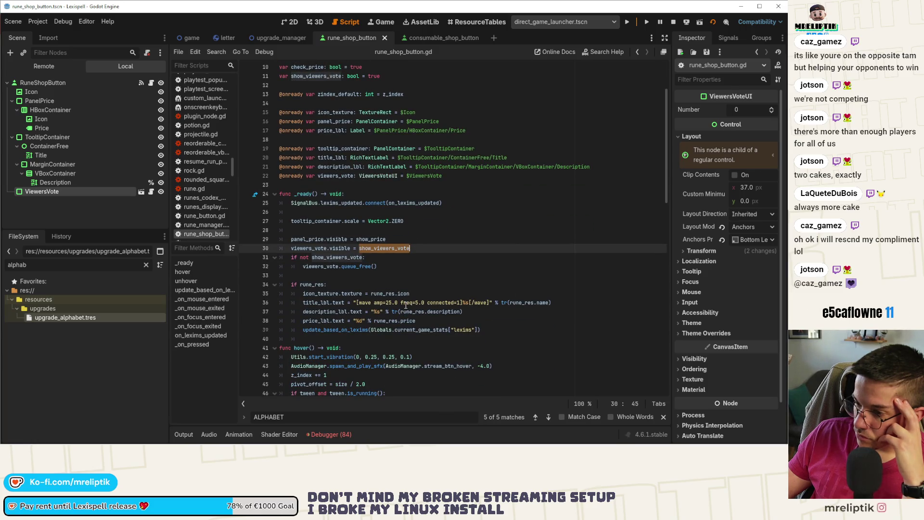
scroll(406, 305, up, 2)
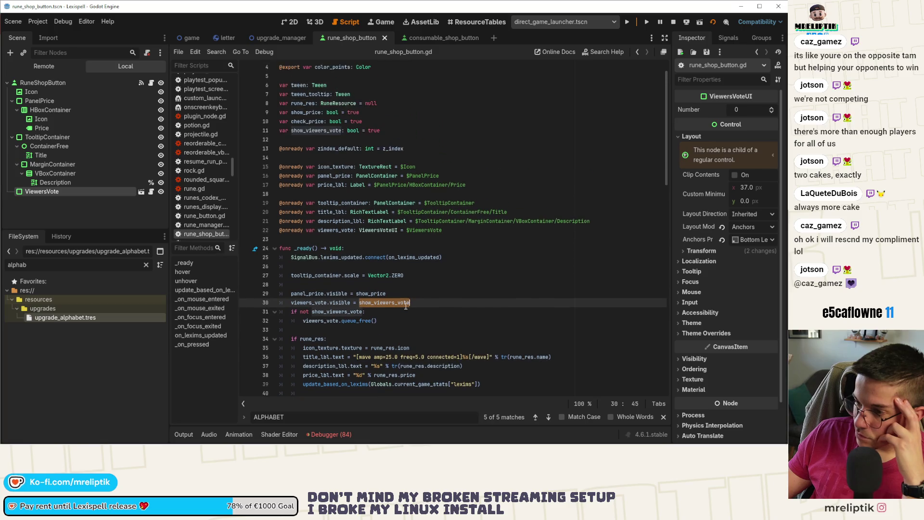
double_click(327, 303)
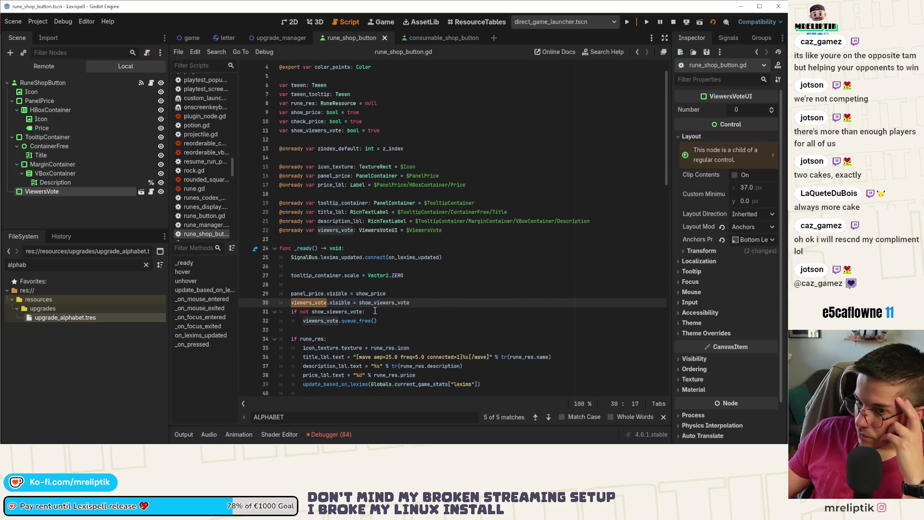
click(152, 193)
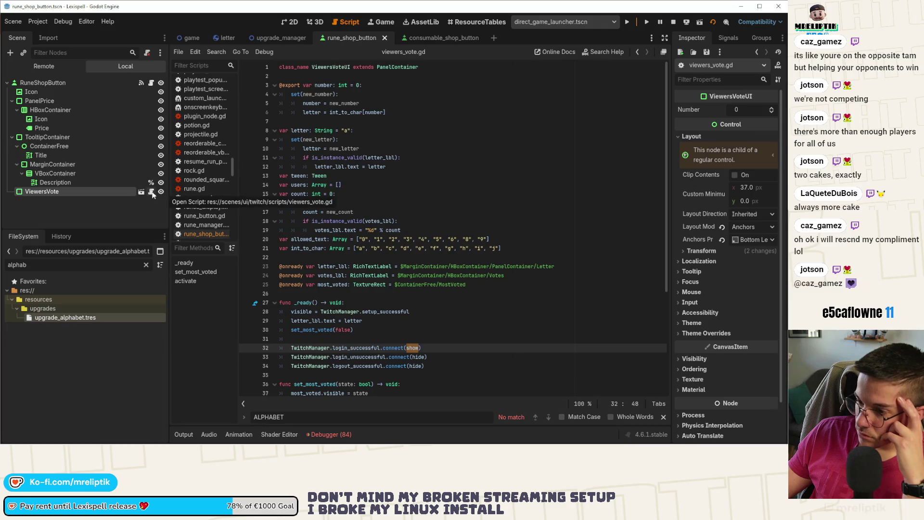
click(151, 83)
Step: Change line 30 of rune_shop_button.gd to 'viewers_vote.visible = viewers_vote.visible and show_viewers_vote'
click(392, 303)
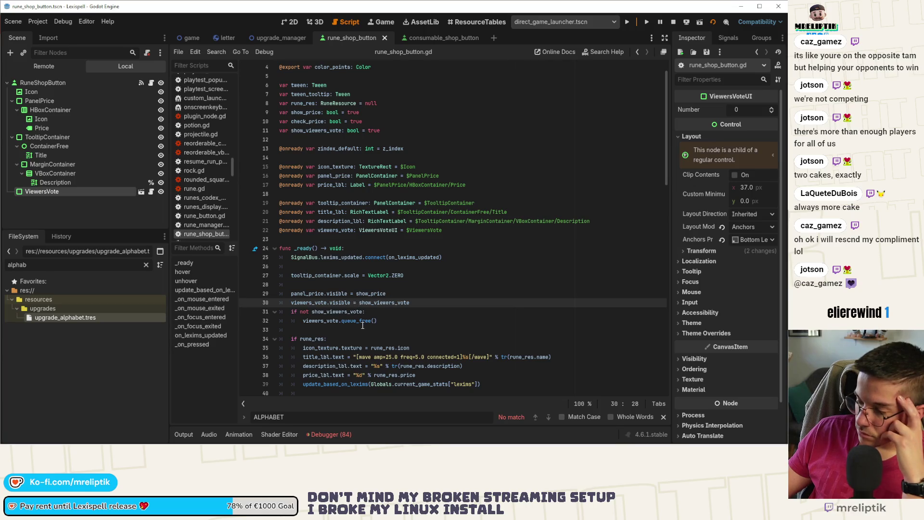
click(424, 303)
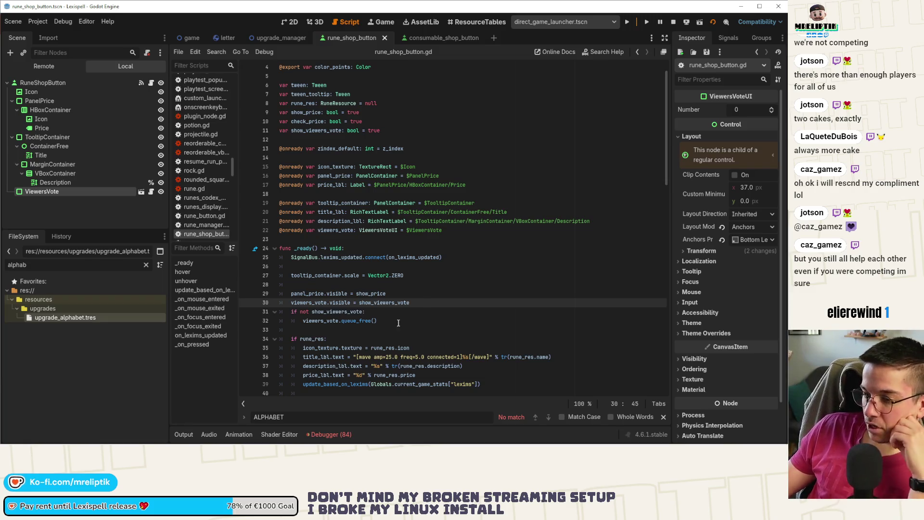
double_click(303, 303)
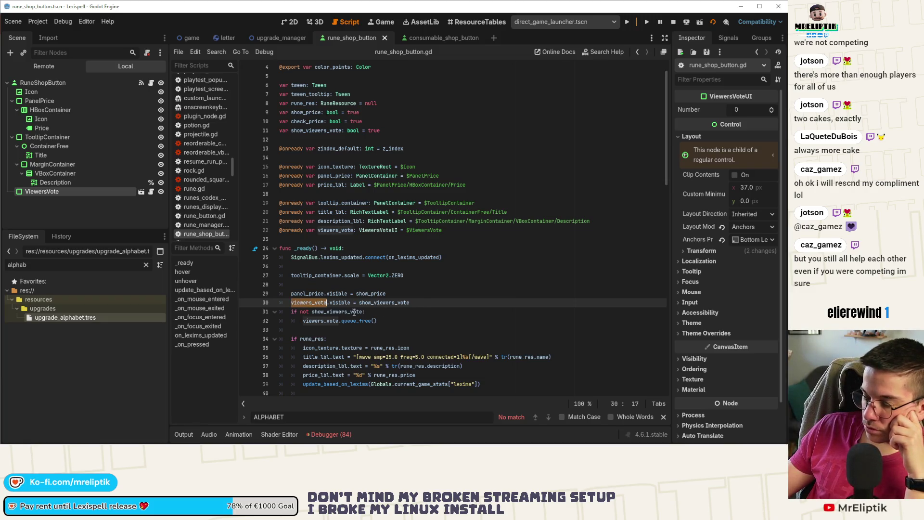
double_click(342, 303)
click(360, 303)
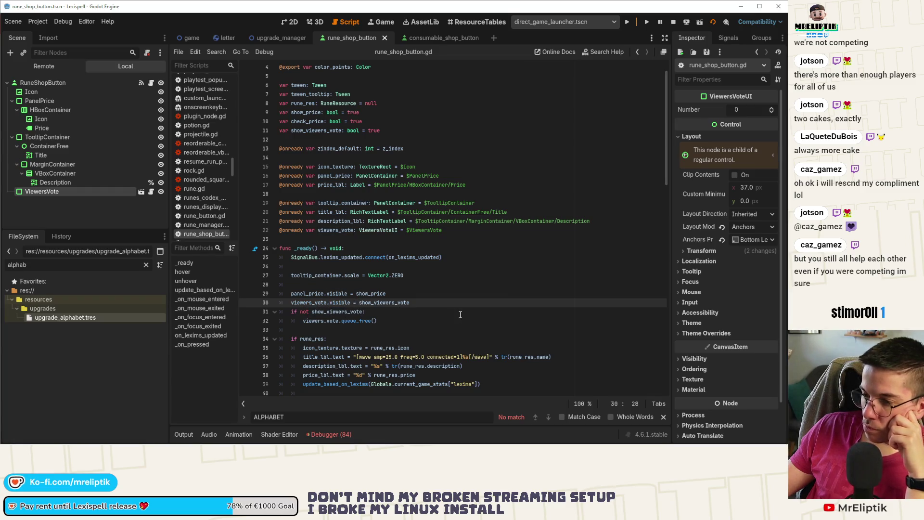
drag(351, 303, 290, 305)
right_click(291, 304)
click(356, 308)
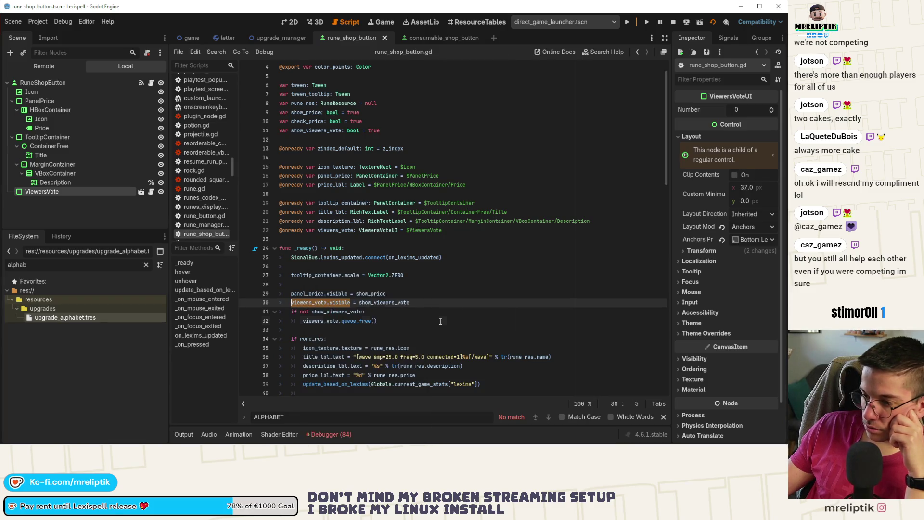
click(360, 303)
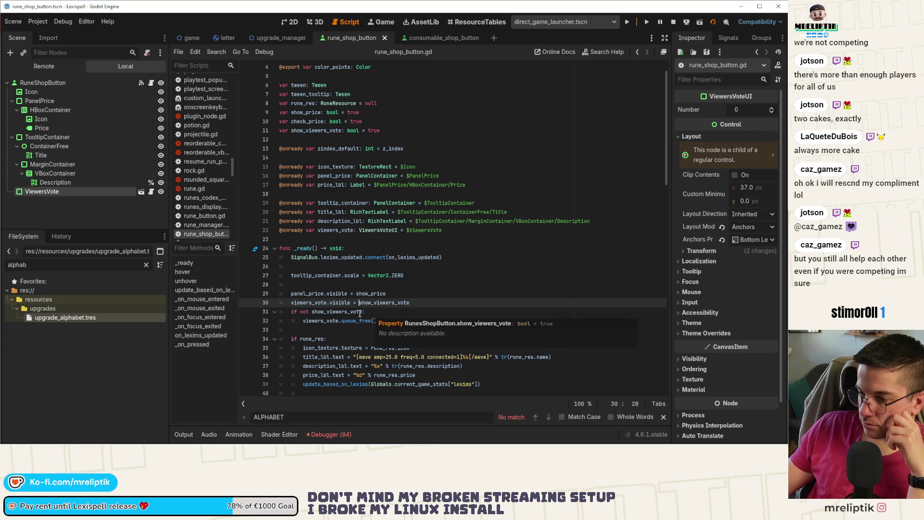
key(ctrl+v)
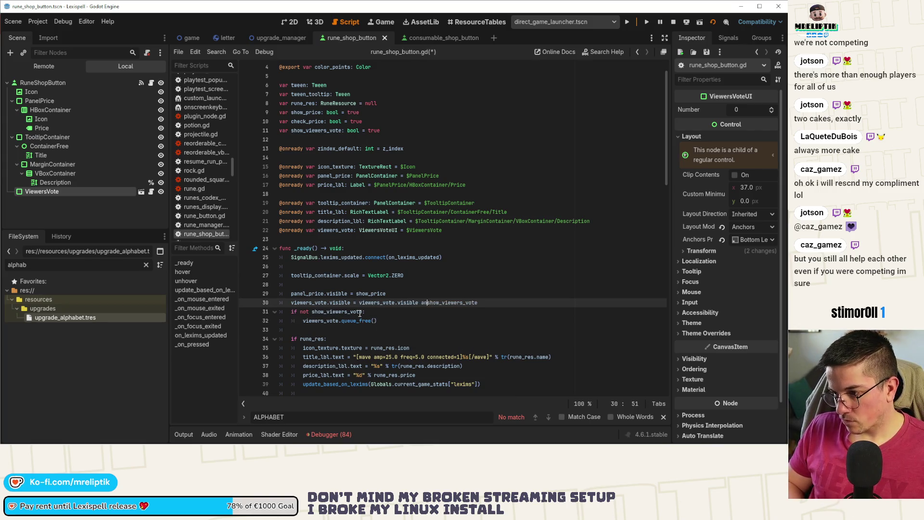
text(and)
Step: Apply the same line 30 change in consumable_shop_button.gd and save the script
click(411, 37)
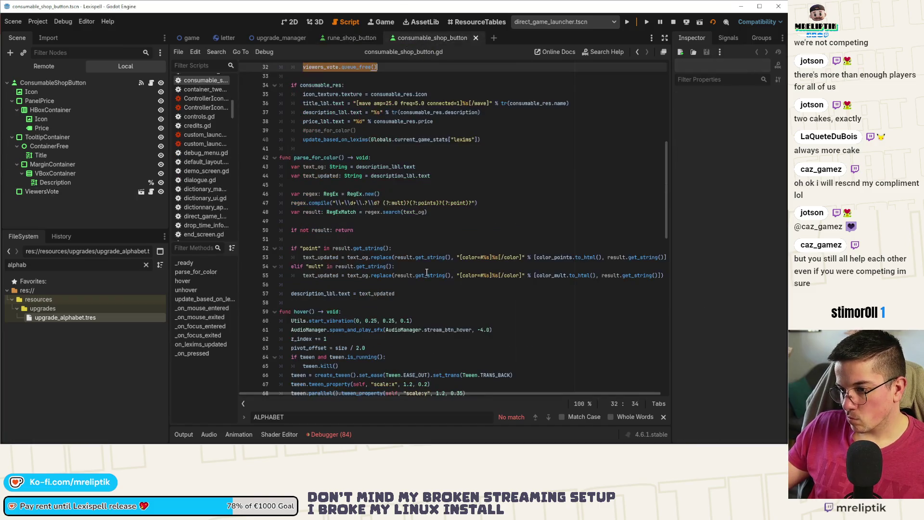
scroll(377, 197, up, 3)
click(358, 130)
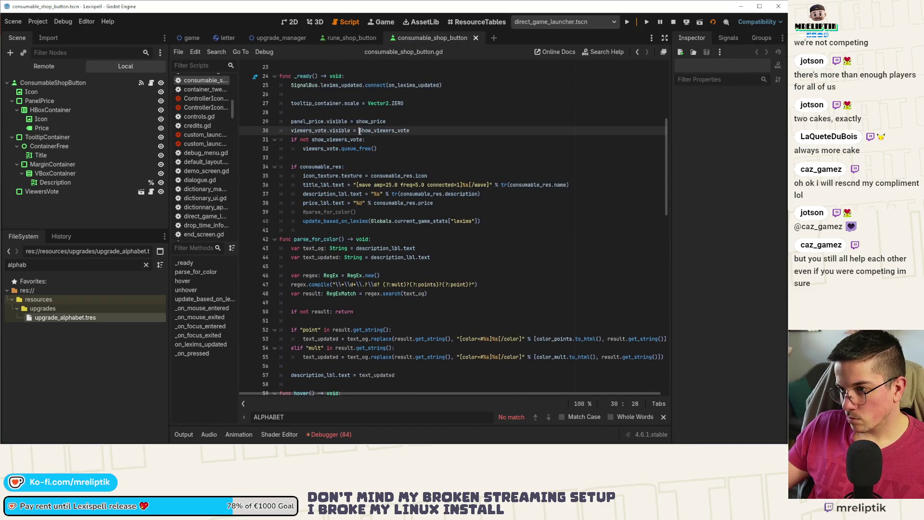
text(and)
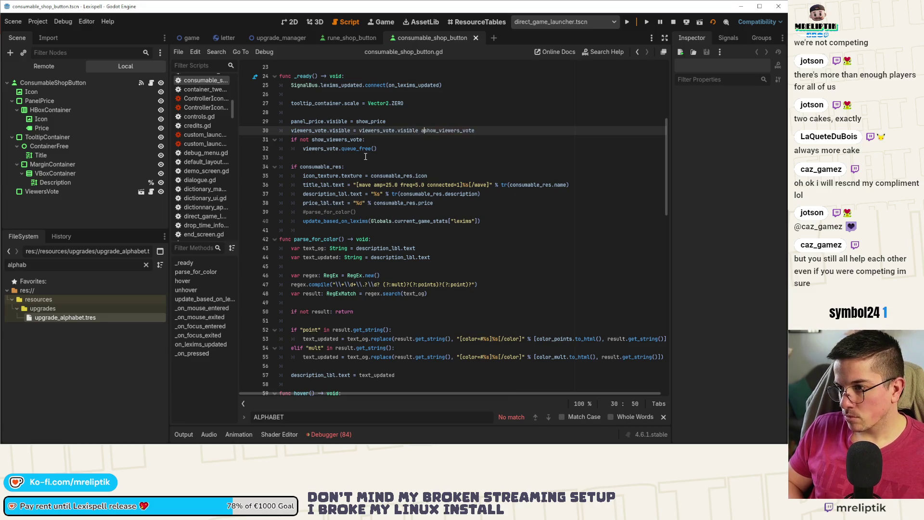
key(ctrl+s)
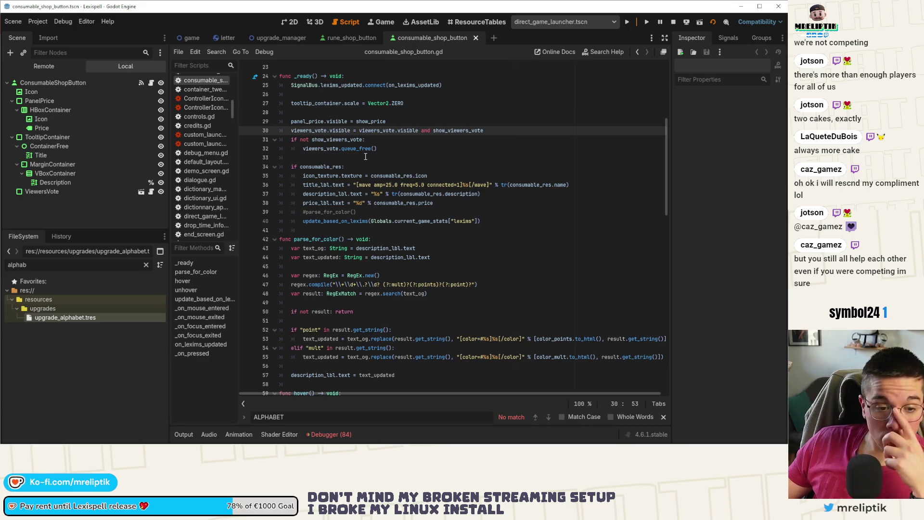
click(290, 22)
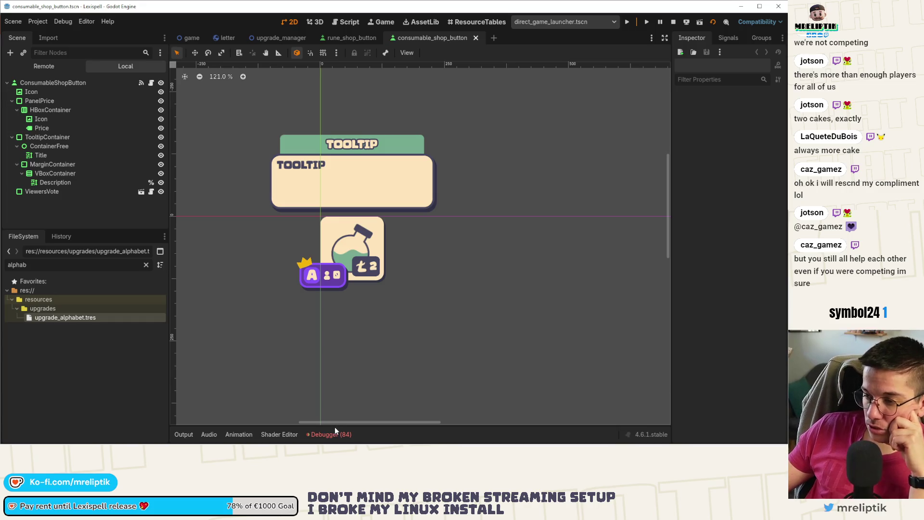
Step: Restart the running game with the script changes and start Chapter 1
click(332, 434)
click(331, 434)
click(674, 22)
click(627, 22)
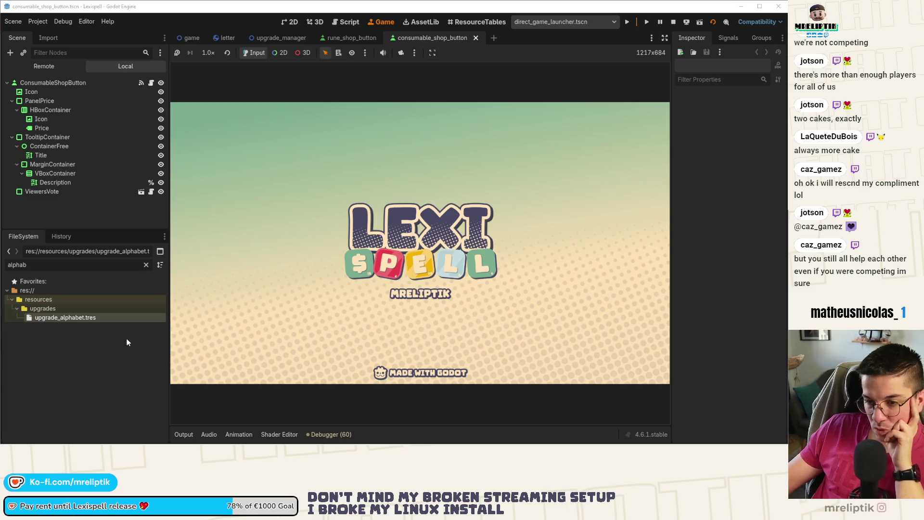
click(146, 265)
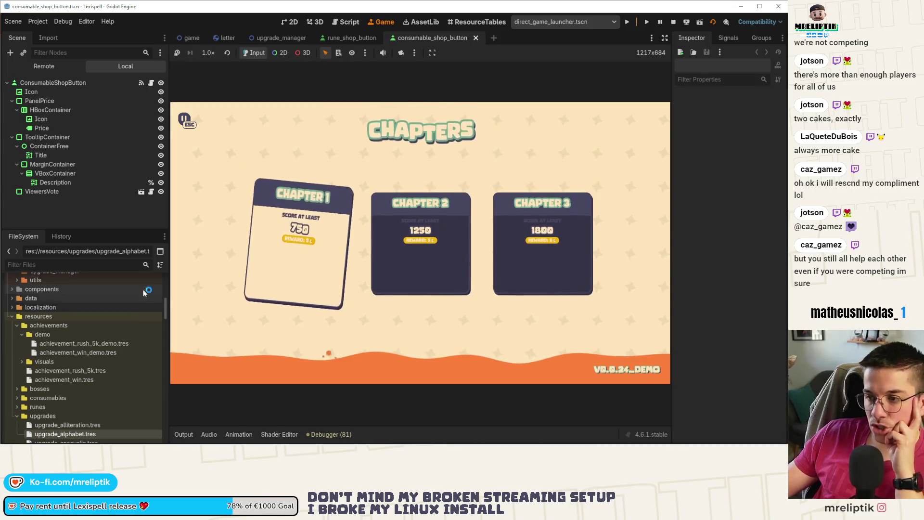
click(288, 244)
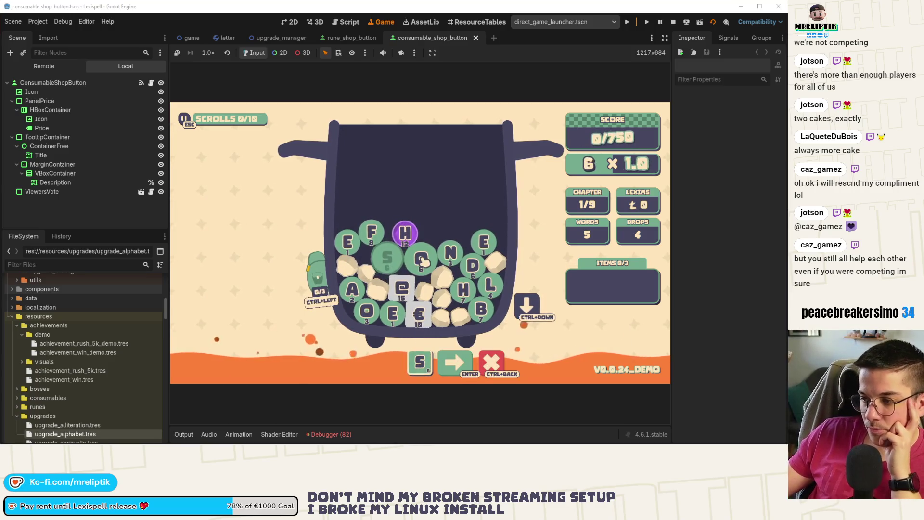
Step: Discard the first word, then spell and submit SWANS
click(352, 289)
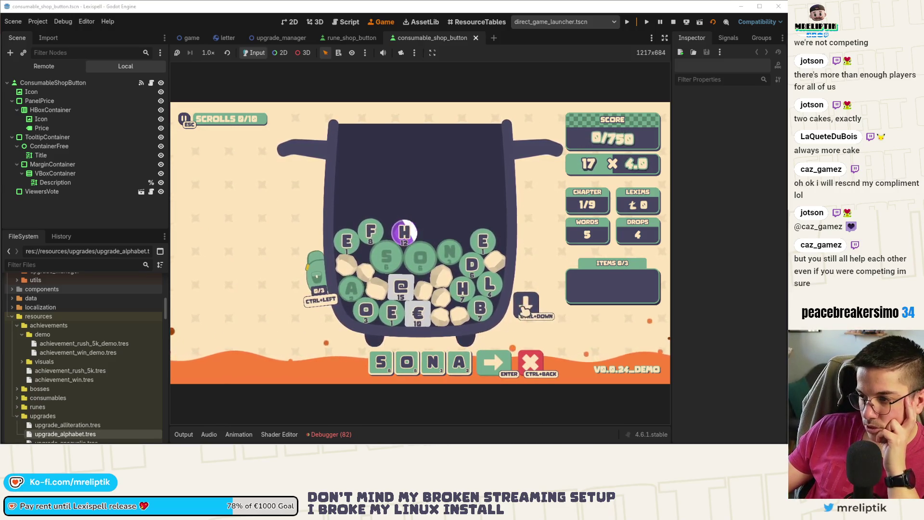
key(Return)
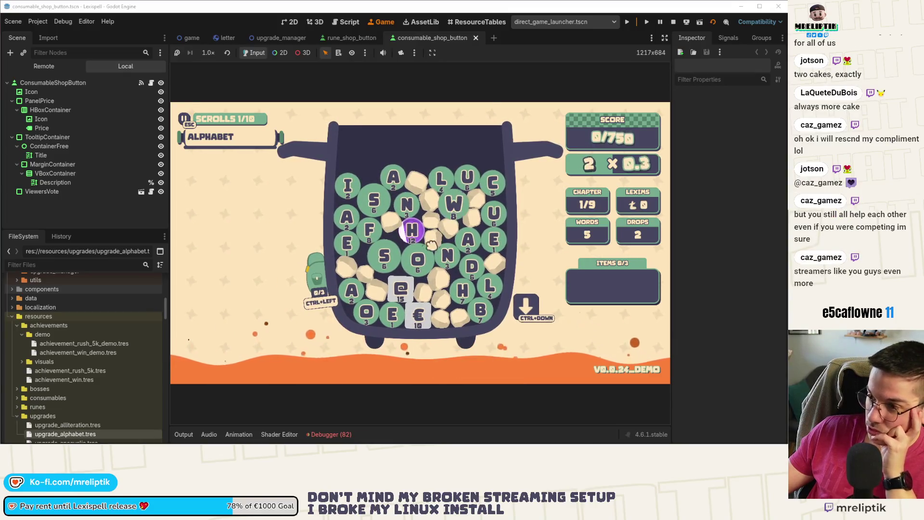
click(384, 256)
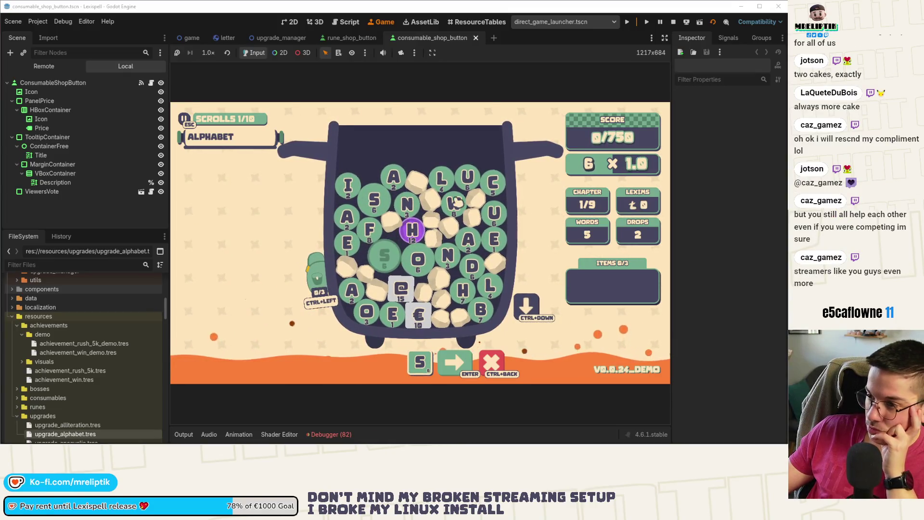
click(393, 178)
click(407, 205)
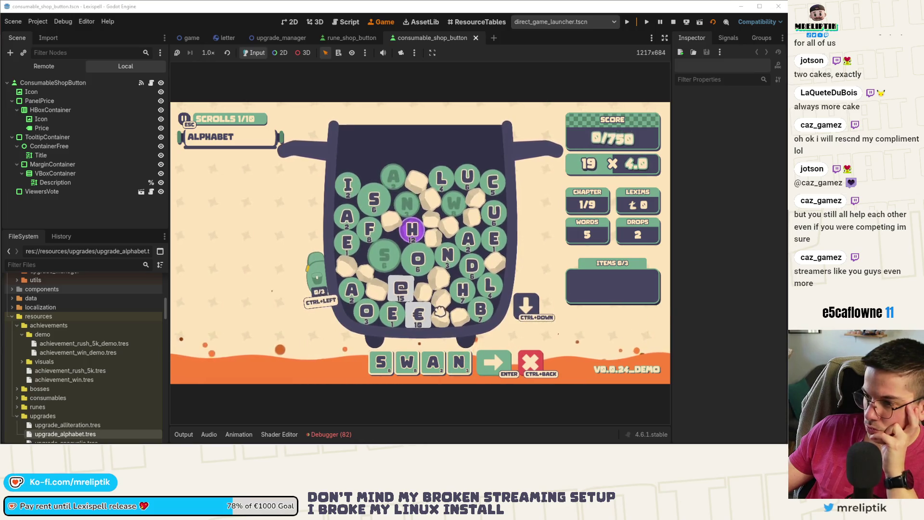
click(374, 199)
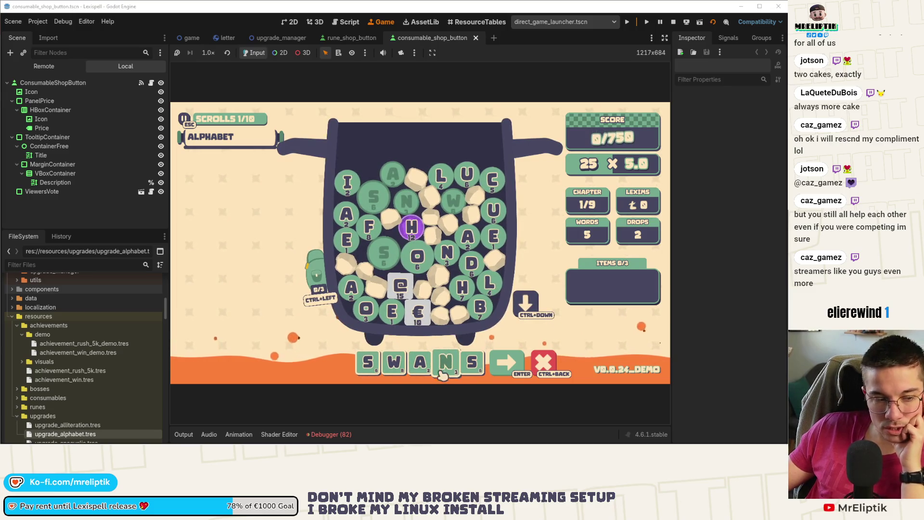
click(506, 362)
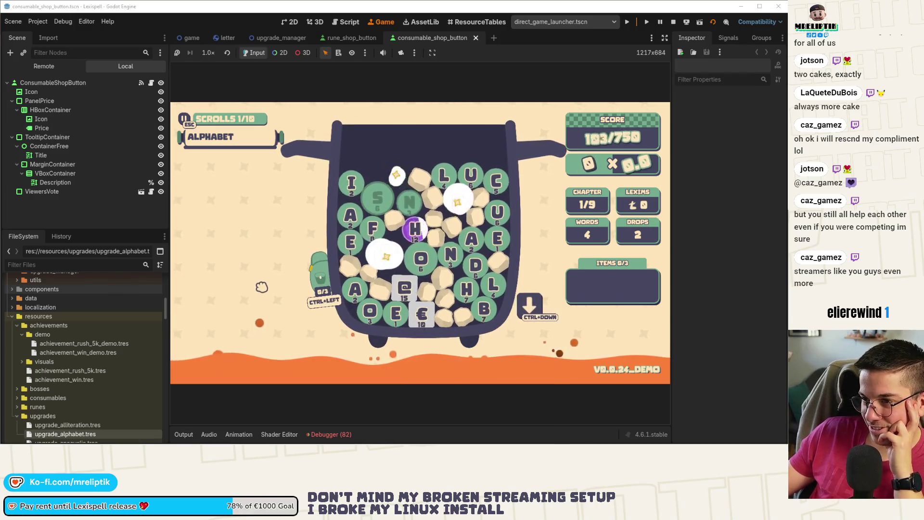
Step: Check the ALPHABET upgrade's tooltip, then stop the test run
mouse_move(268, 146)
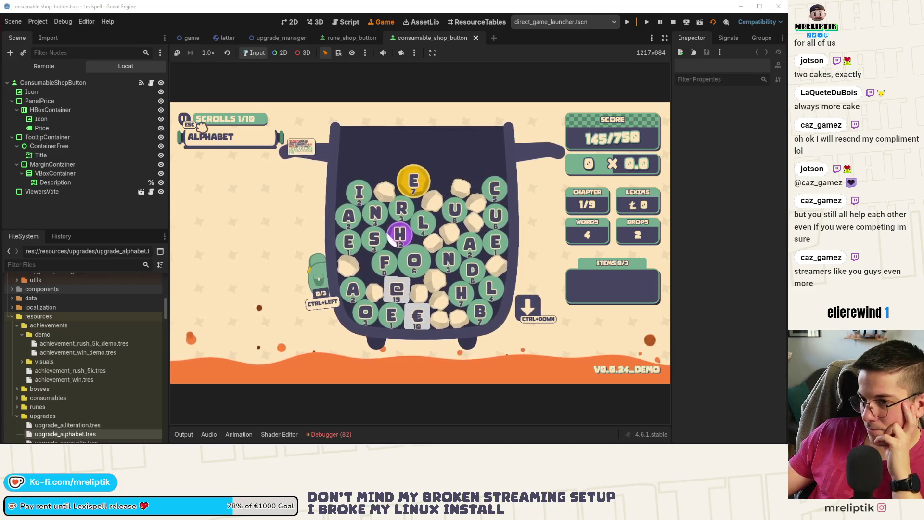
mouse_move(221, 143)
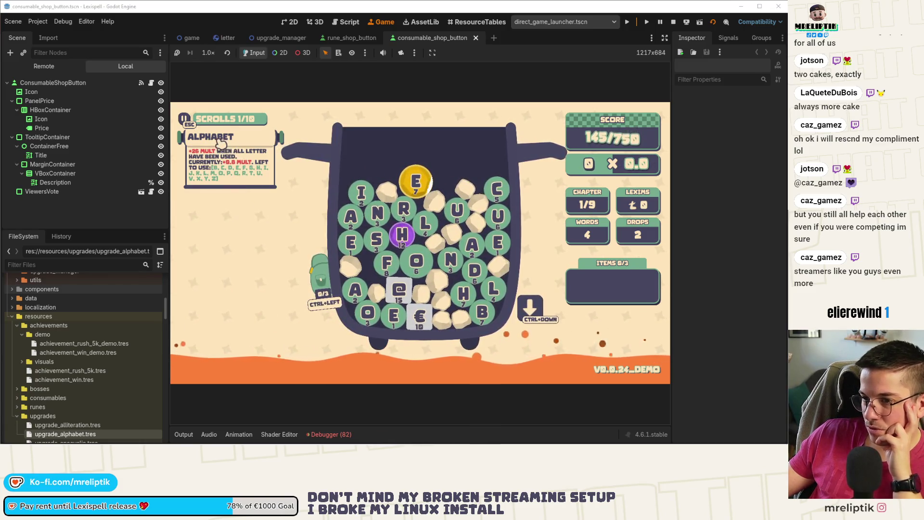
click(673, 22)
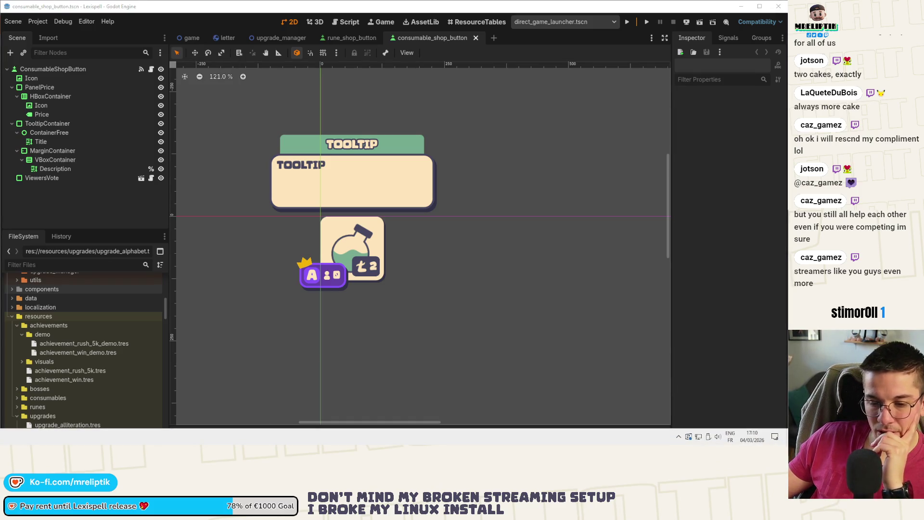
key(alt+Tab)
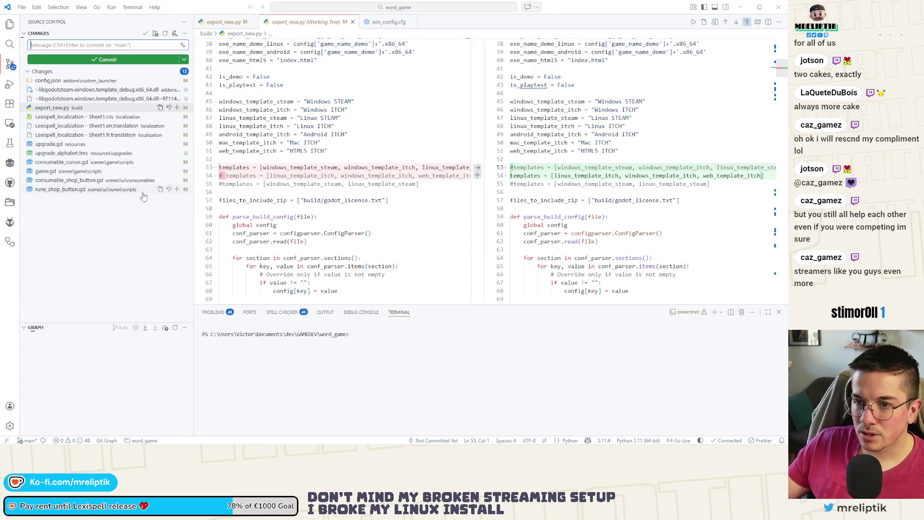
Step: Review and stage the localization files, upgrade.gd, upgrade_alphabet.tres and game.gd
click(67, 117)
click(177, 117)
click(54, 153)
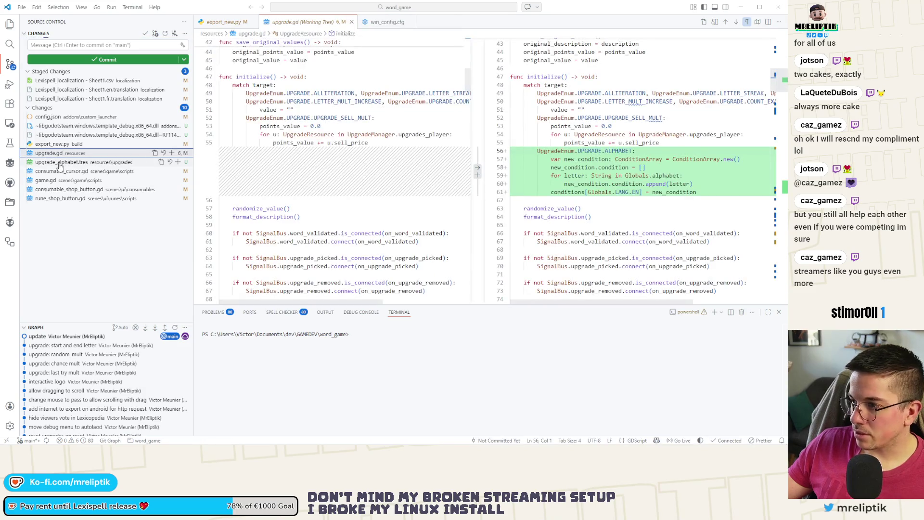
click(60, 163)
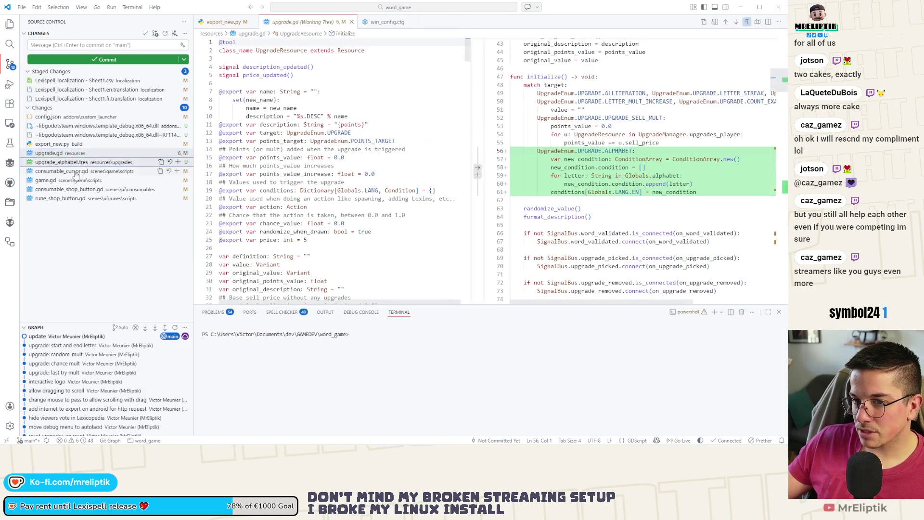
click(178, 163)
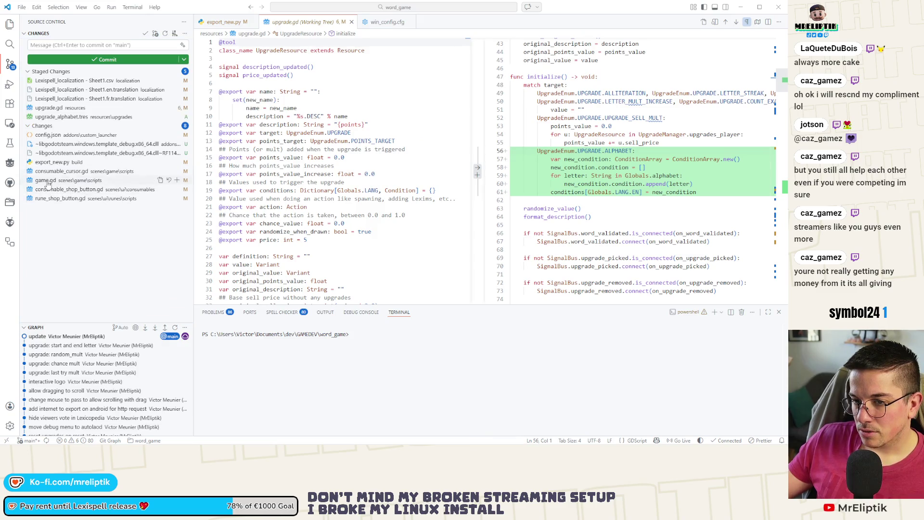
click(47, 181)
click(171, 180)
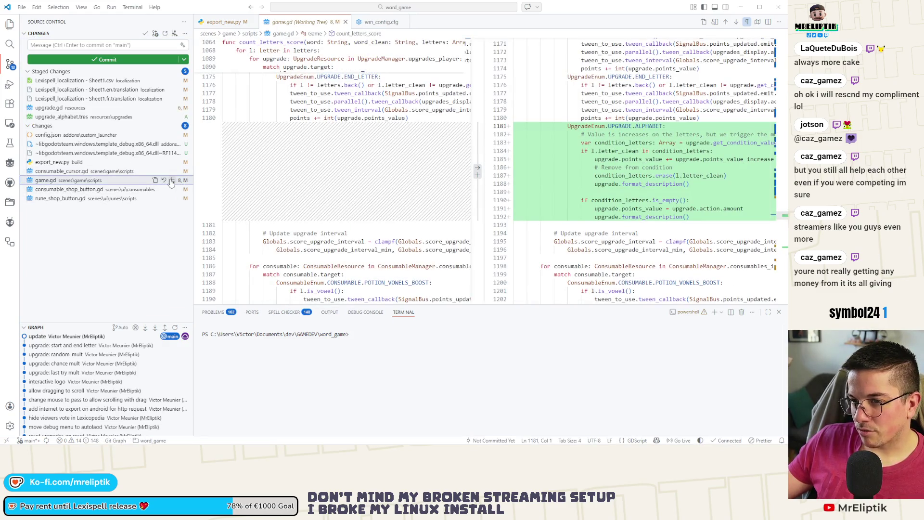
Step: Review the consumable_cursor.gd and shop button diffs, then begin the alphabet commit message
click(77, 181)
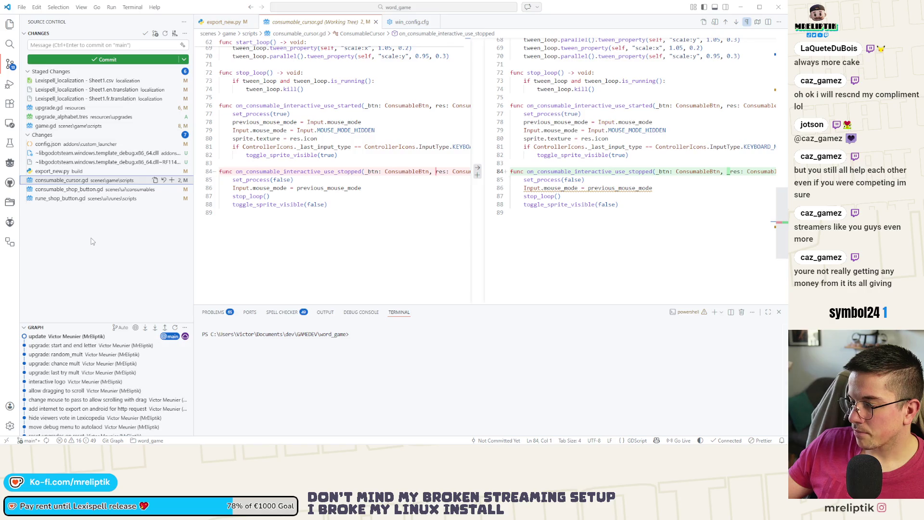
click(61, 198)
click(63, 190)
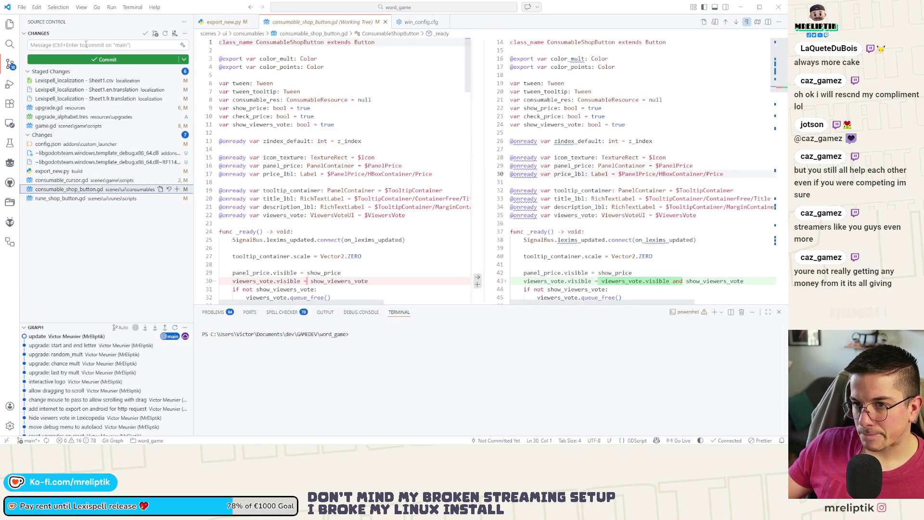
click(86, 44)
text(u)
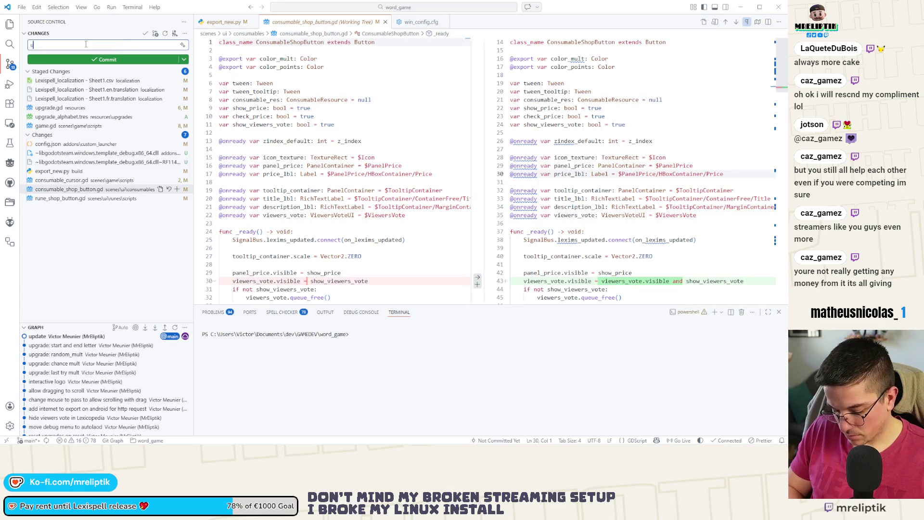
text(abet)
Step: Commit the staged alphabet upgrade changes and review the remaining diffs
key(ctrl+Return)
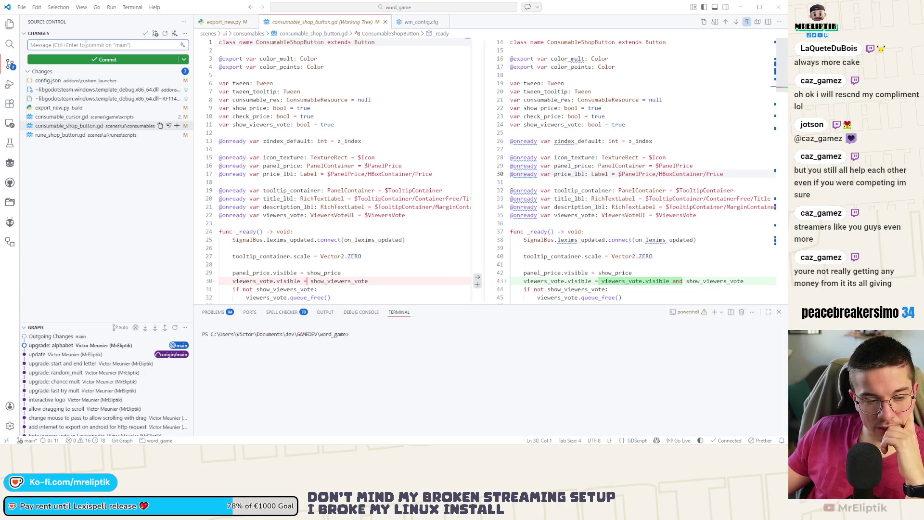
click(85, 208)
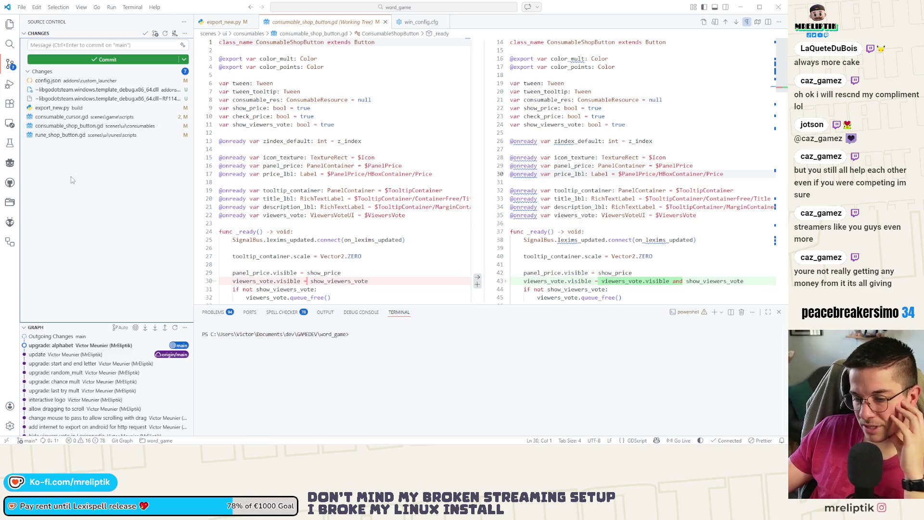
click(53, 117)
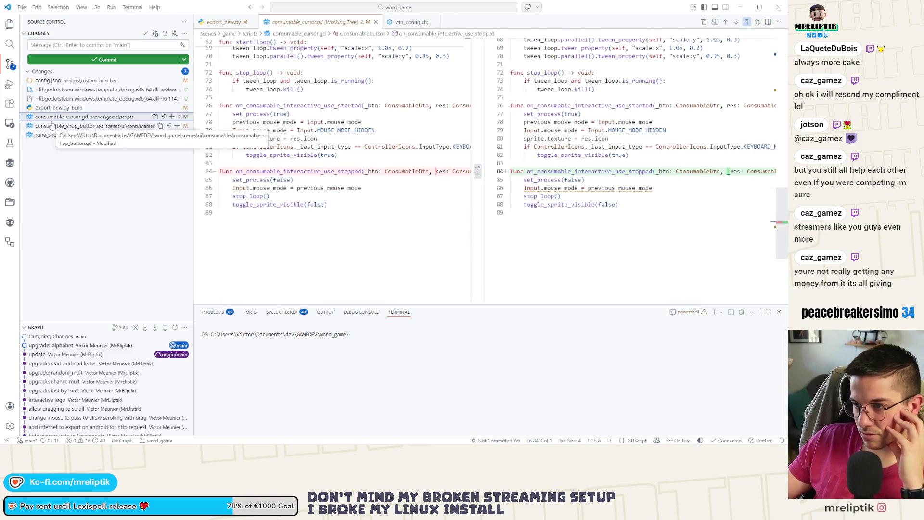
click(58, 125)
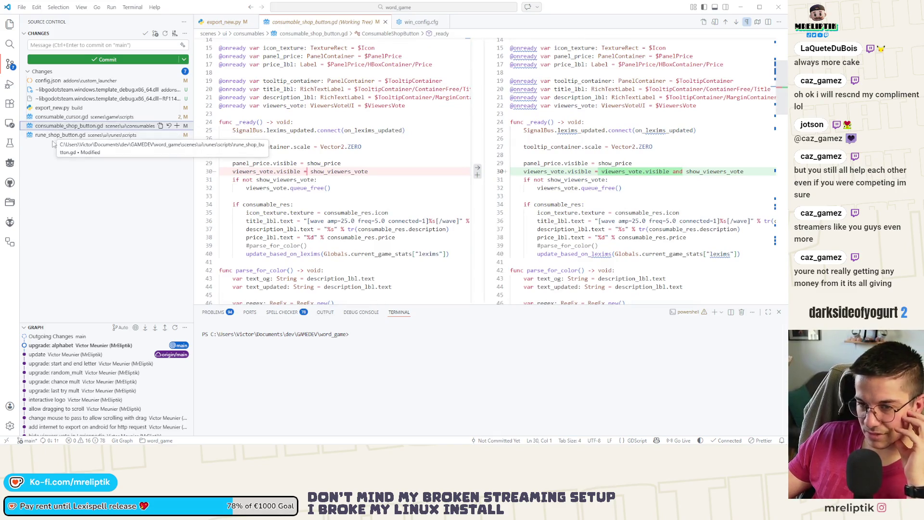
click(55, 137)
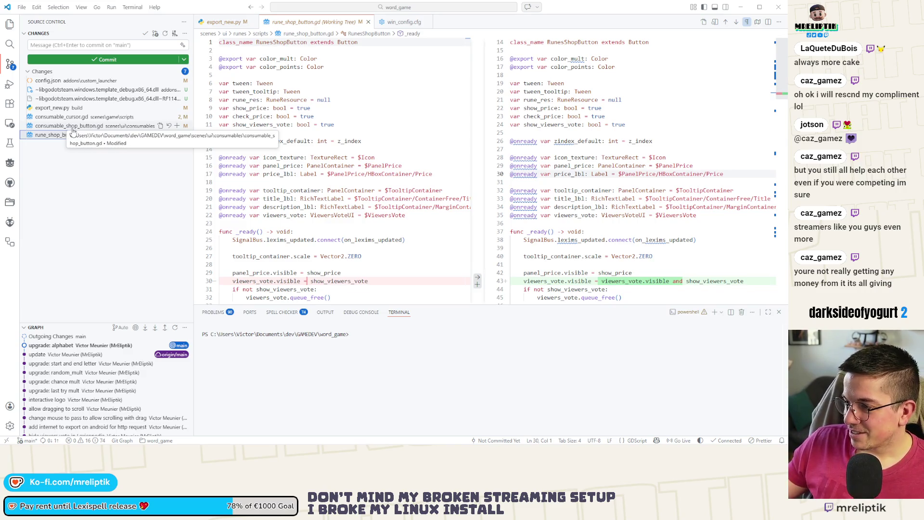
Step: Stage both shop button scripts and commit them as 'show only if already showing'
ctrl+click(72, 125)
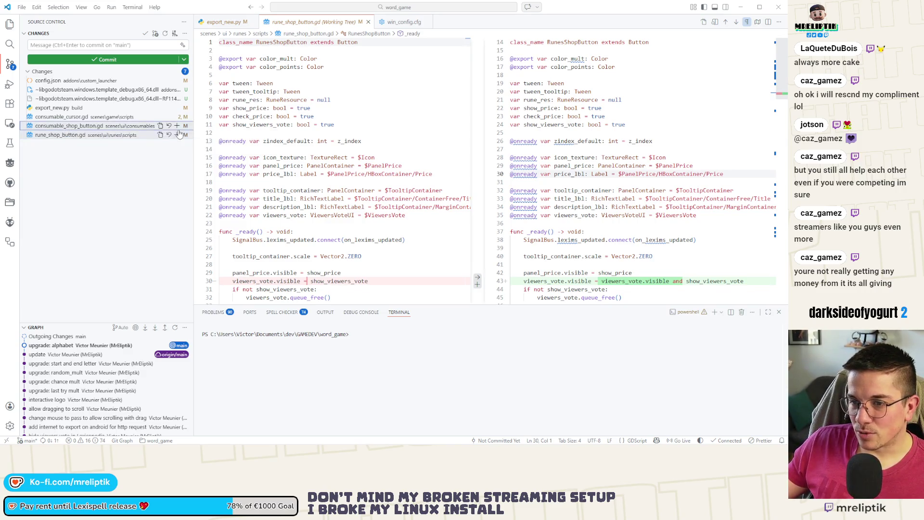
click(177, 125)
click(74, 44)
text(show only if already )
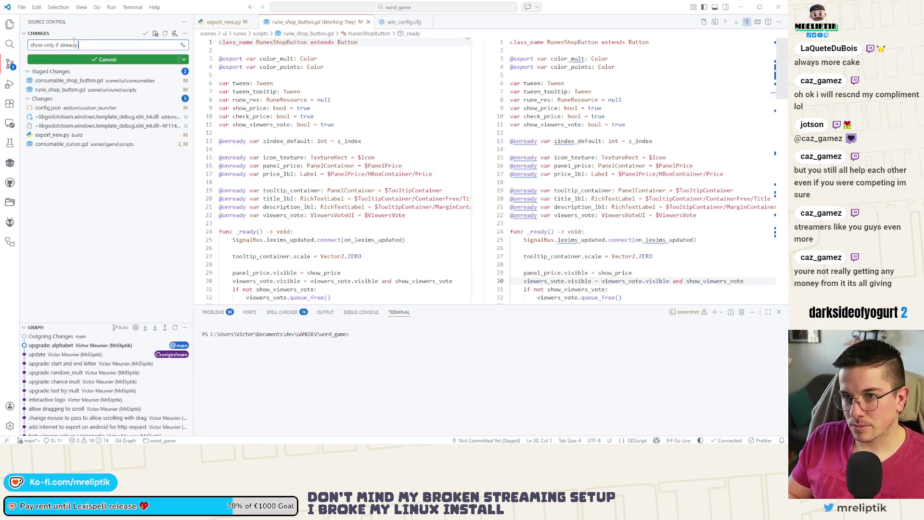
text(showing)
key(ctrl+Return)
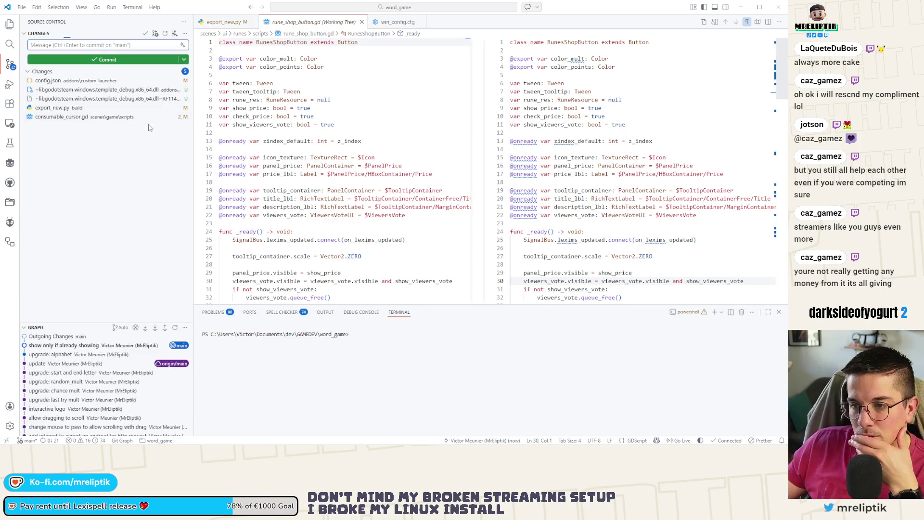
Step: Stage consumable_cursor.gd and commit it as the unused variable change
click(171, 117)
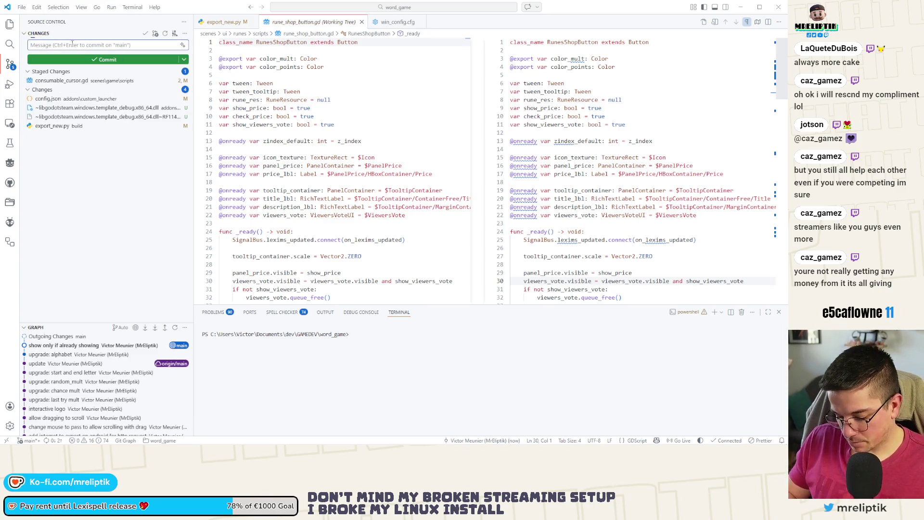
text(und)
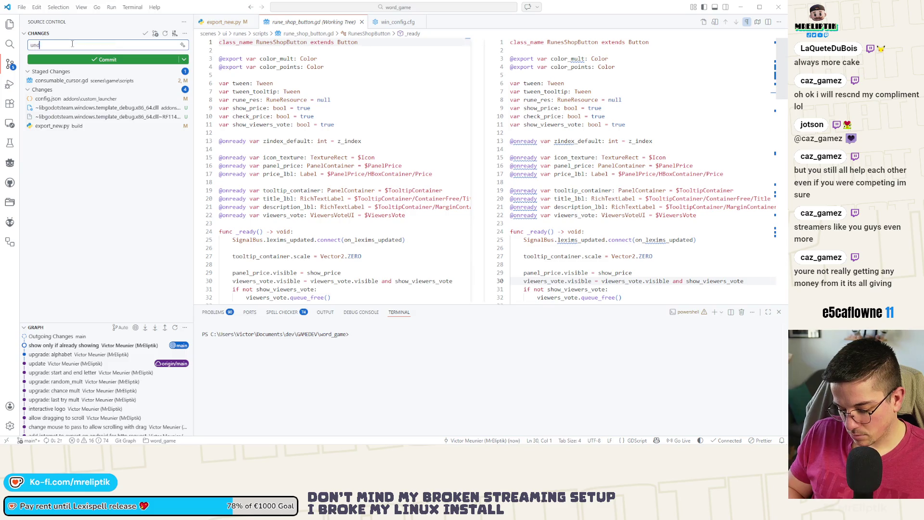
key(BackSpace)
key(BackSpace)
key(BackSpace)
text(d var)
key(ctrl+Return)
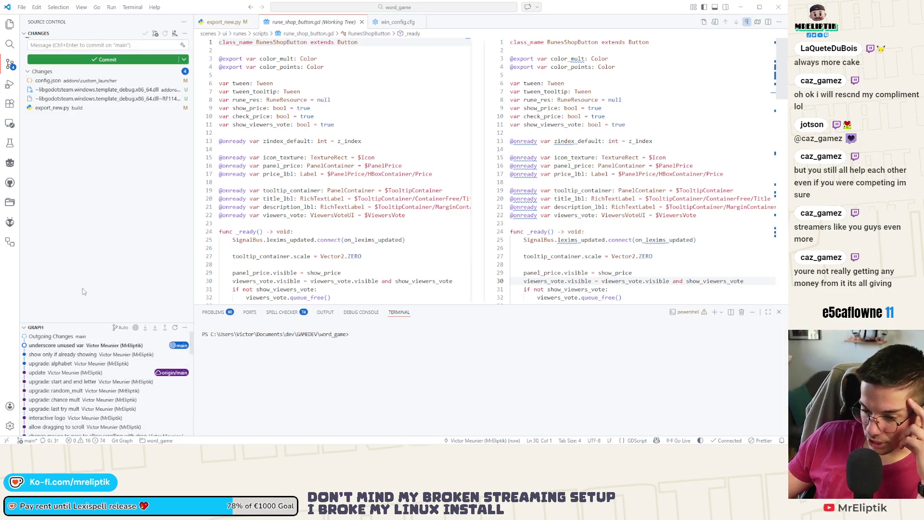
click(153, 305)
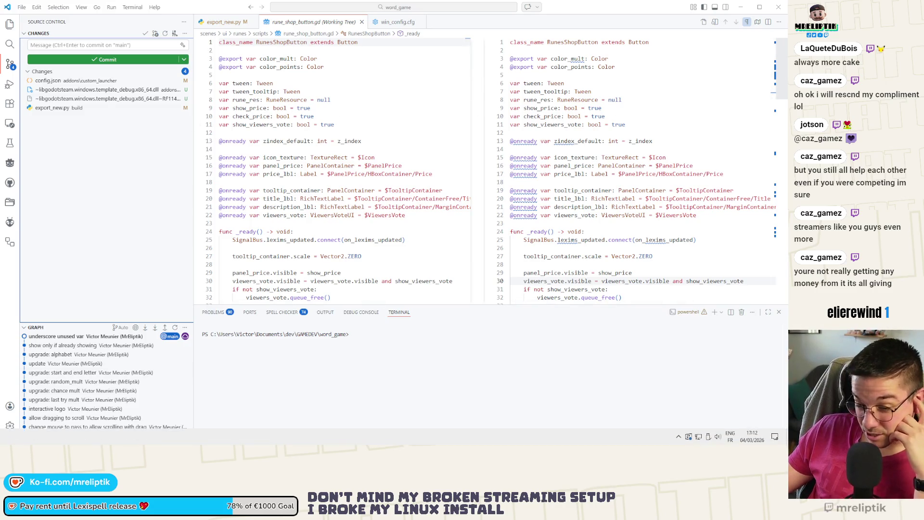
key(alt+Tab)
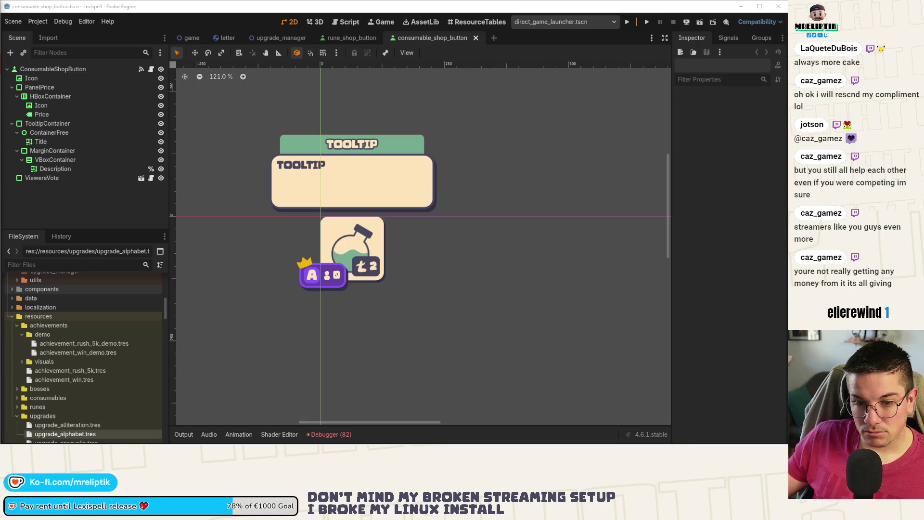
Step: Switch from the Godot editor to the String class documentation in Chrome
key(alt+Tab)
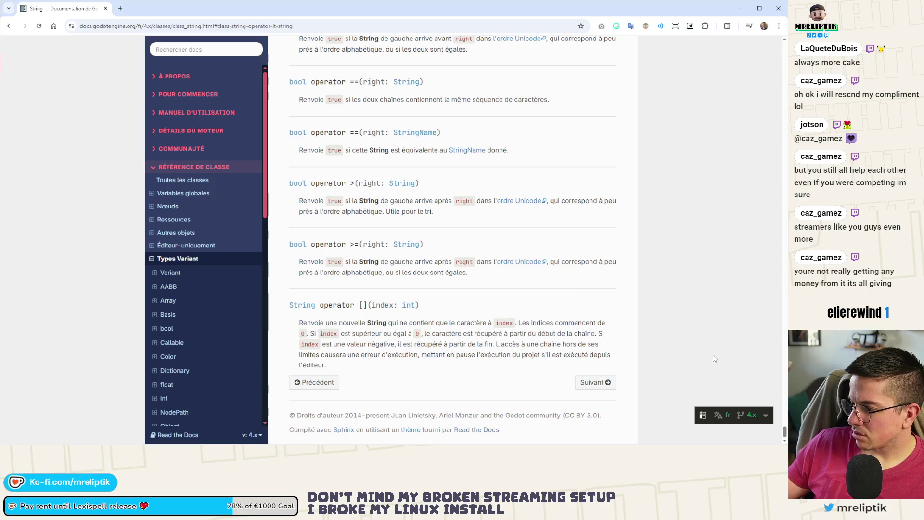
Step: Switch the String docs to English and jump to the 'operator <' description
click(733, 420)
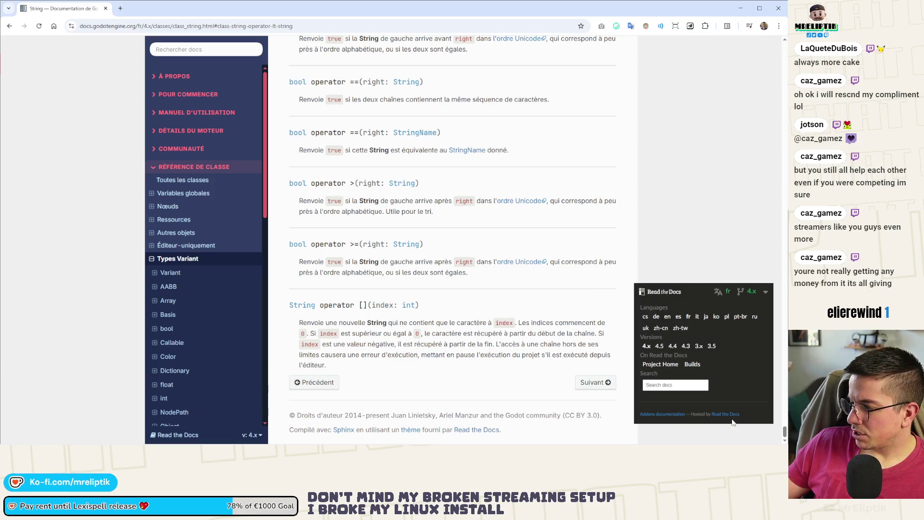
click(668, 318)
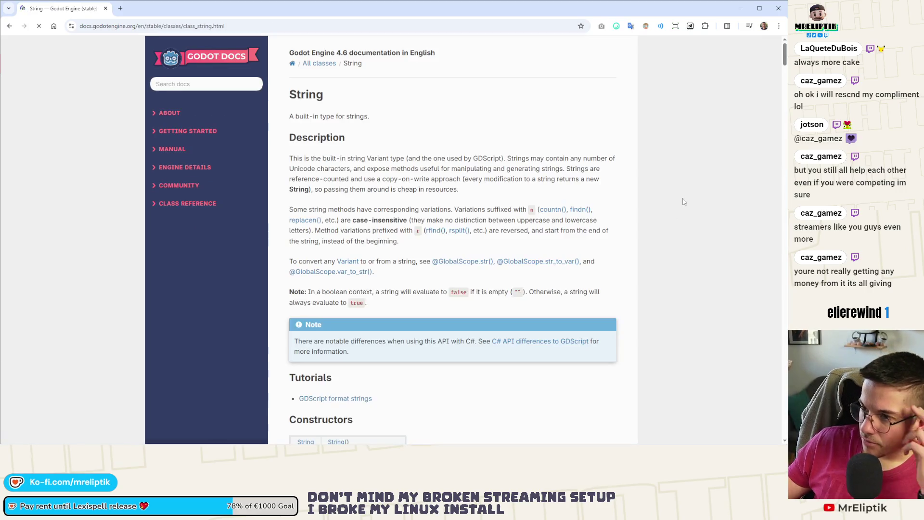
scroll(511, 218, down, 20)
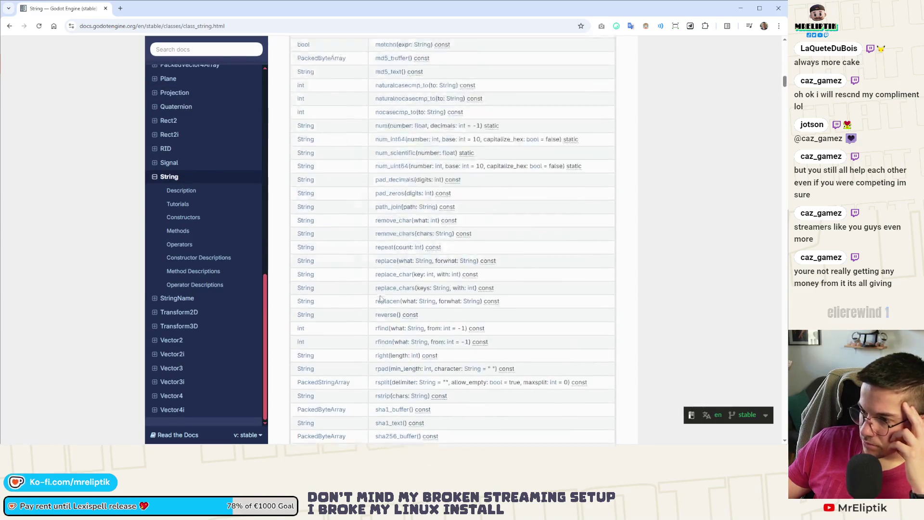
scroll(379, 302, down, 10)
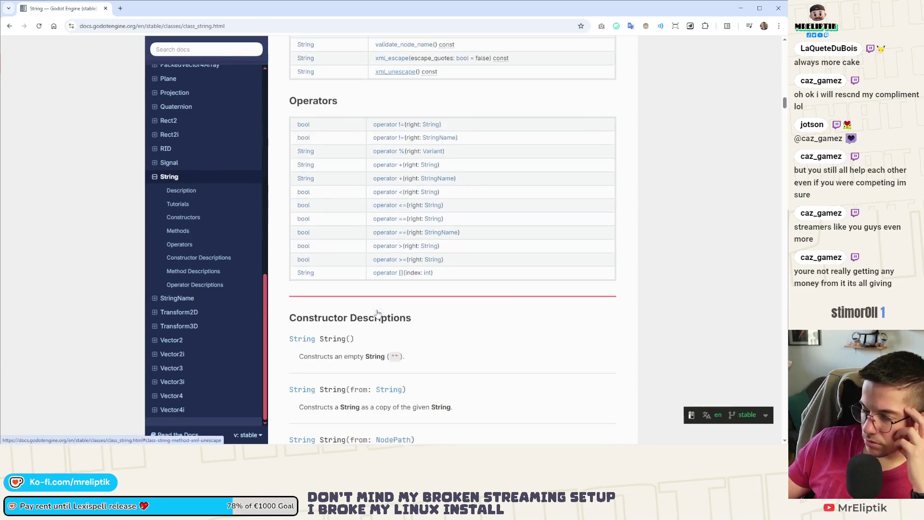
click(385, 195)
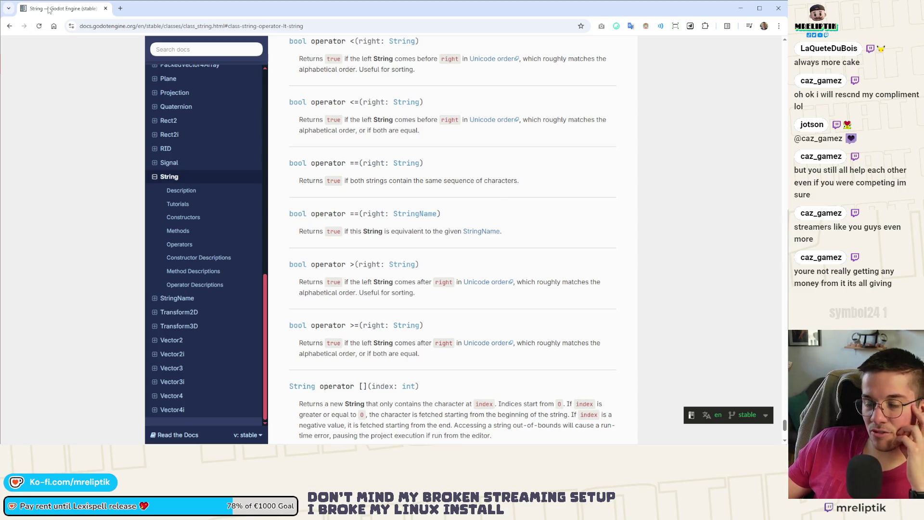
key(alt+Tab)
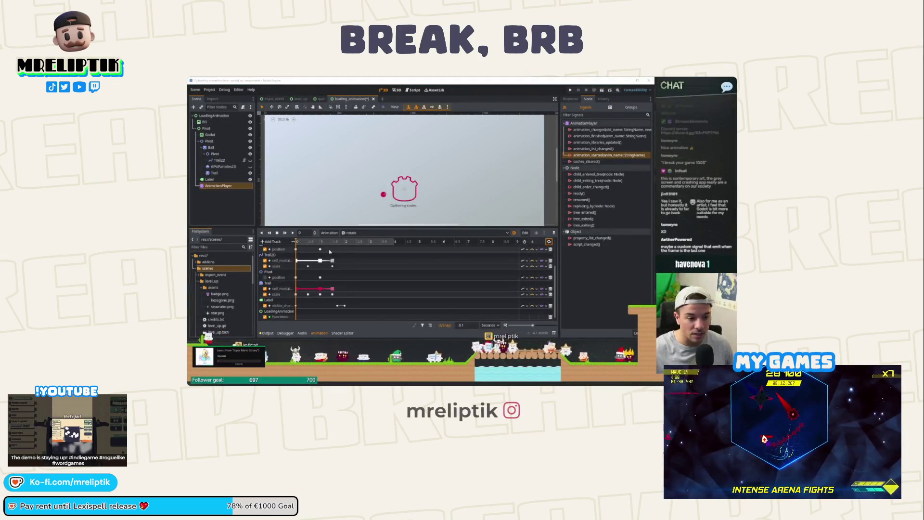
Step: Drag the arena polygon's top-left and bottom-left corners outward and save the pointy scene
key(ctrl+s)
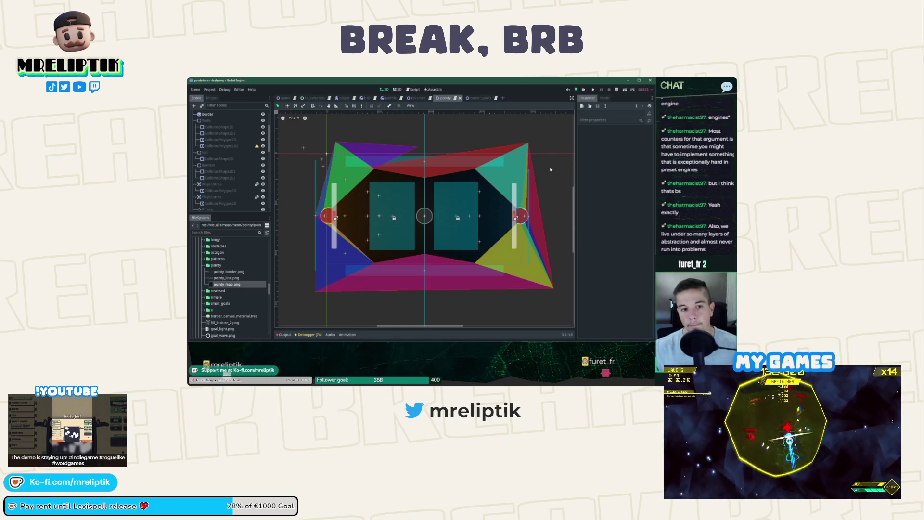
click(337, 144)
drag(337, 144, 312, 139)
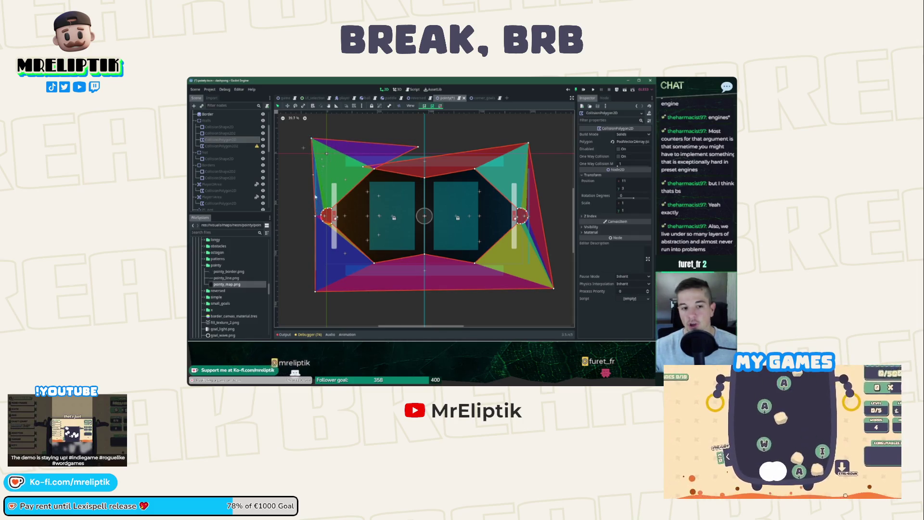
drag(315, 293, 298, 293)
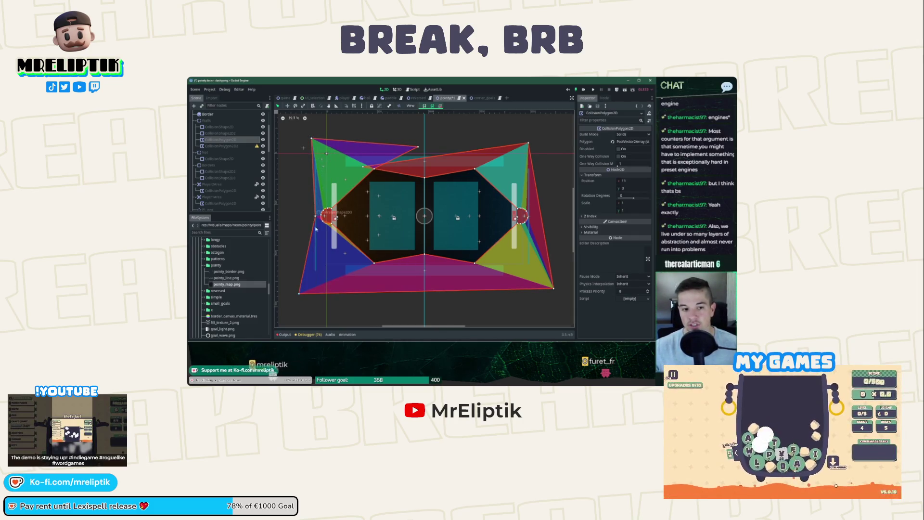
drag(312, 138, 304, 135)
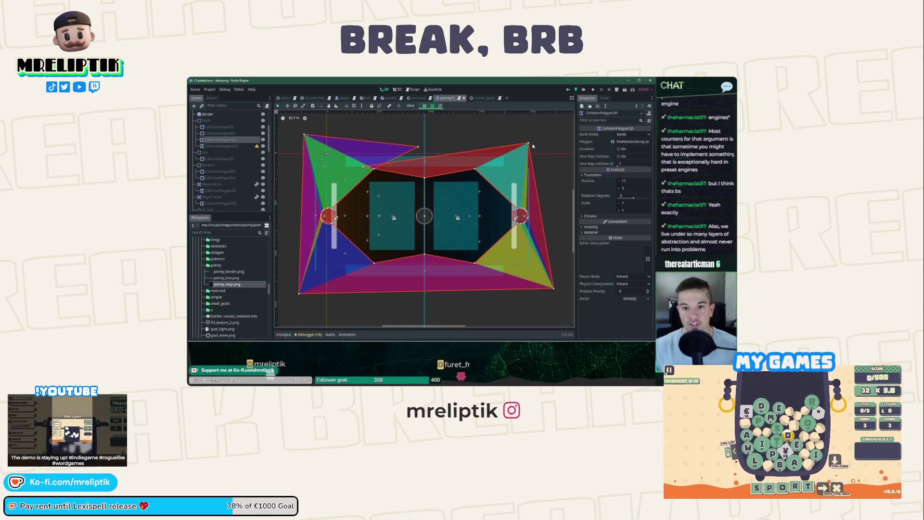
click(544, 160)
key(ctrl+s)
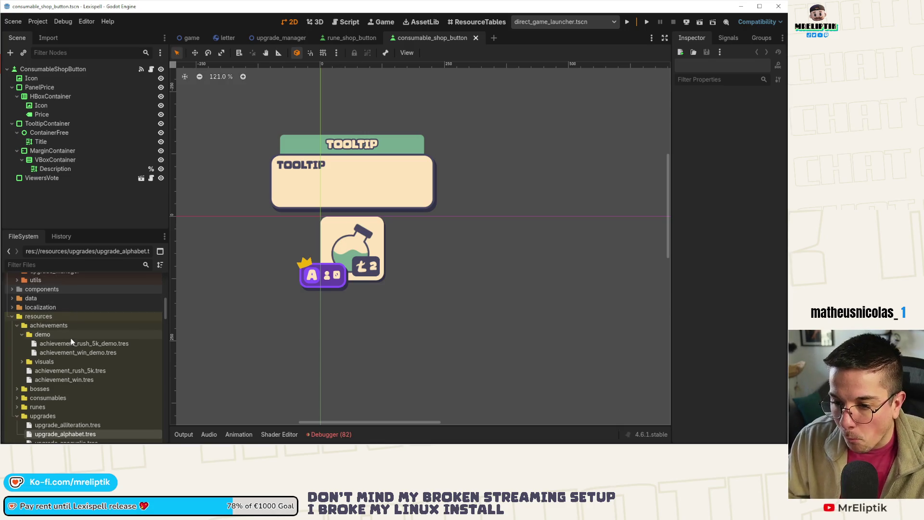
Step: Create an UpgradeResource in the upgrades folder saved as upgrade_mult_chance_destroy
scroll(64, 353, down, 3)
right_click(64, 353)
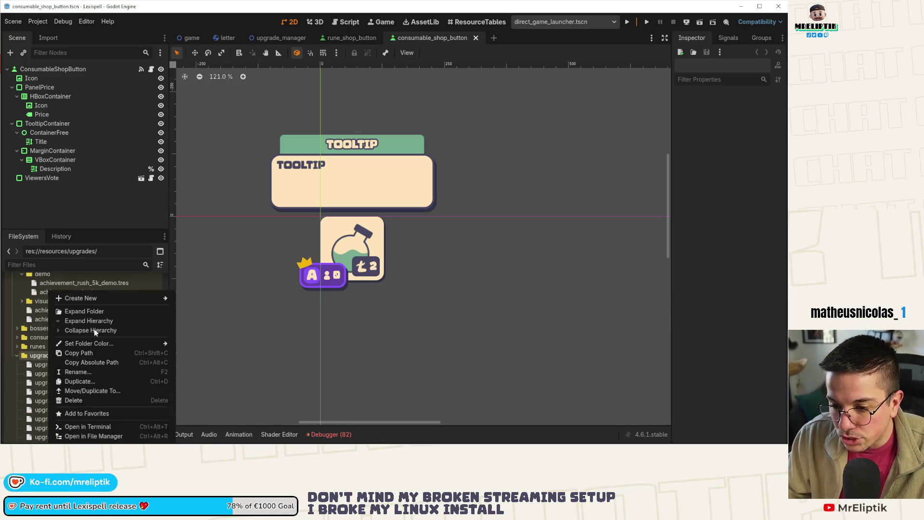
mouse_move(113, 301)
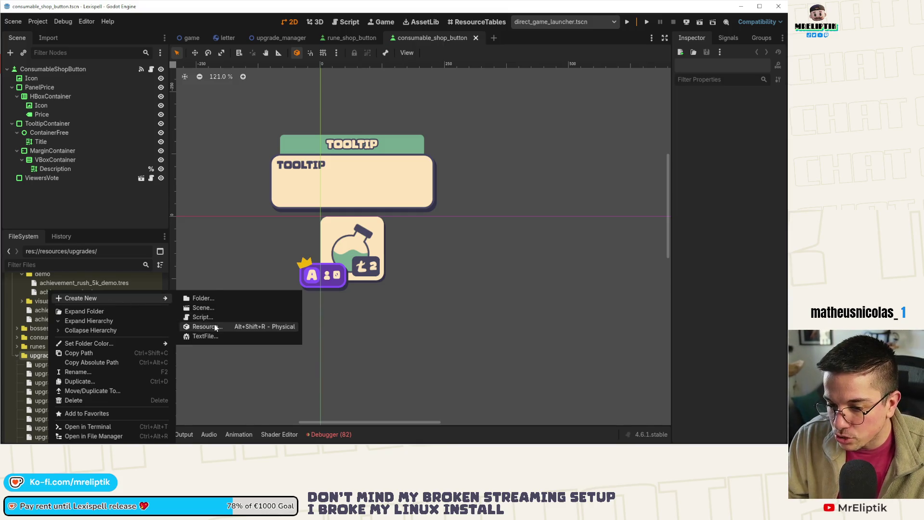
click(215, 327)
click(213, 141)
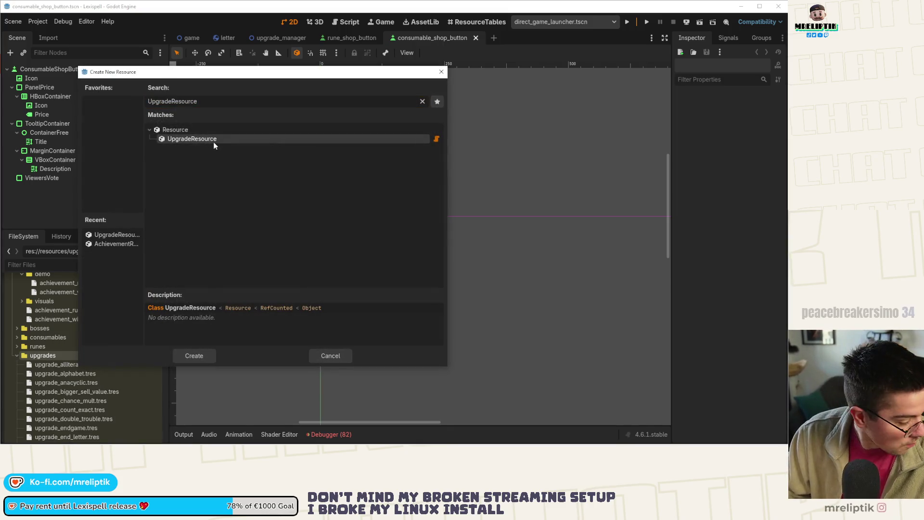
double_click(213, 141)
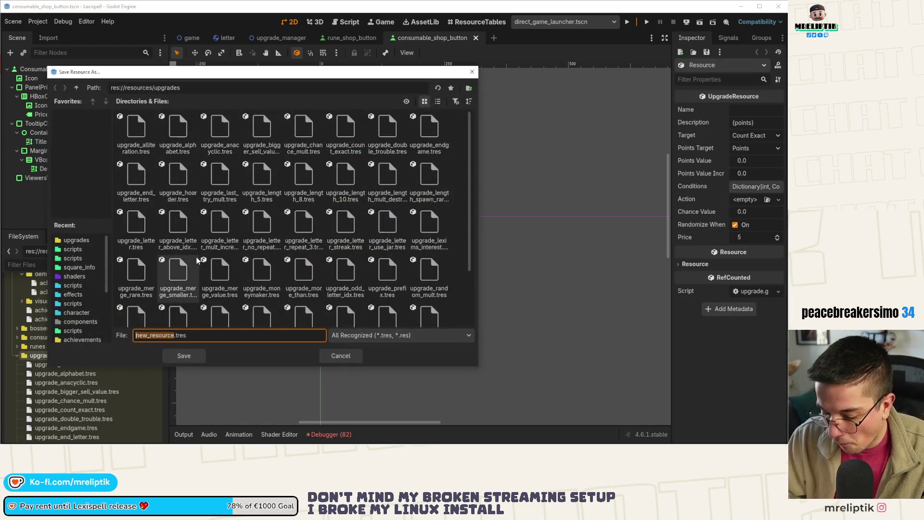
text(upgrade)
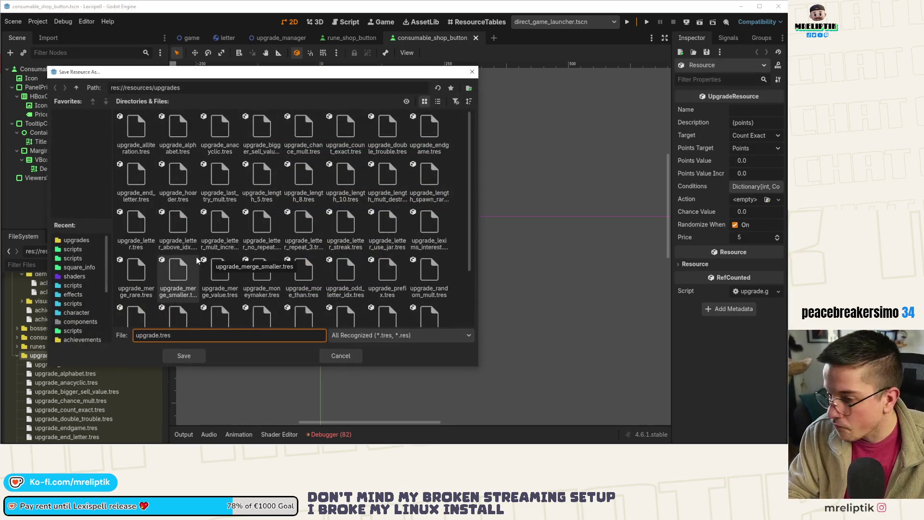
text(_mult_chance_des)
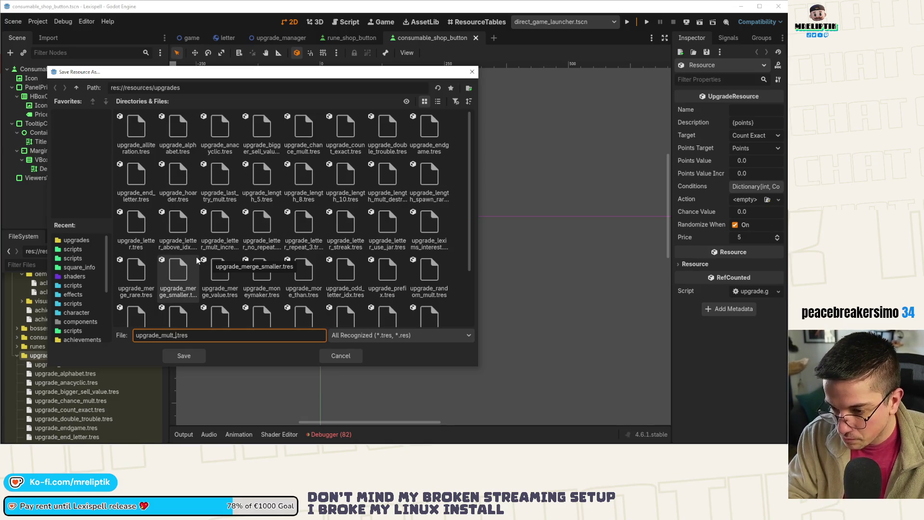
text(troy)
key(Return)
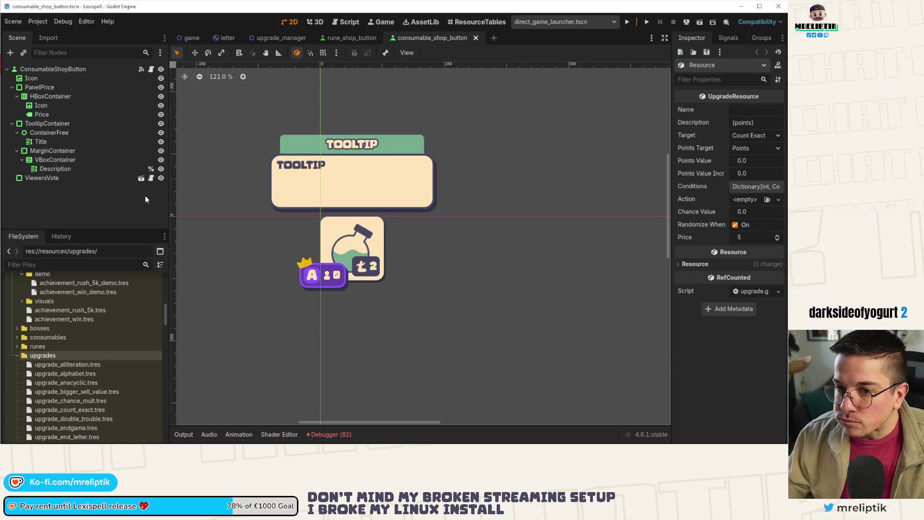
Step: Set the new resource's Name key to UPGRADE.MULT_CHANCE_DESTROYED
scroll(65, 358, down, 3)
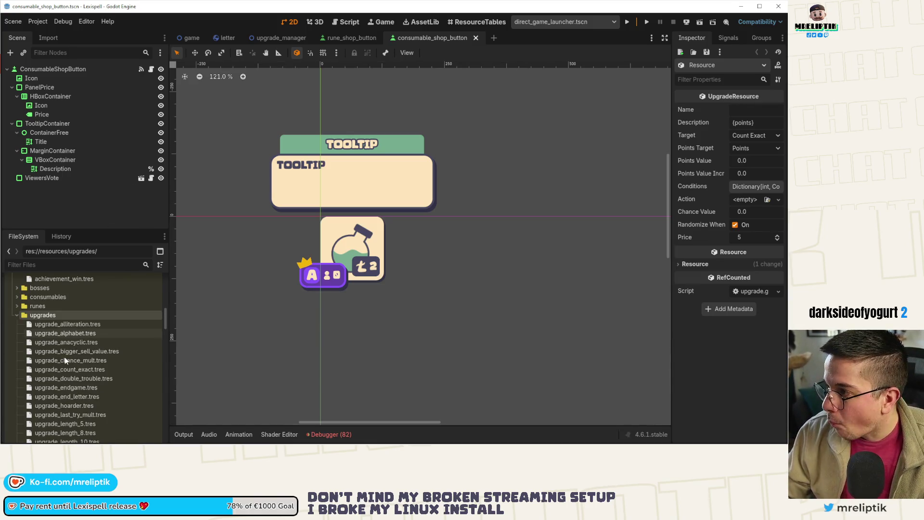
scroll(64, 371, down, 5)
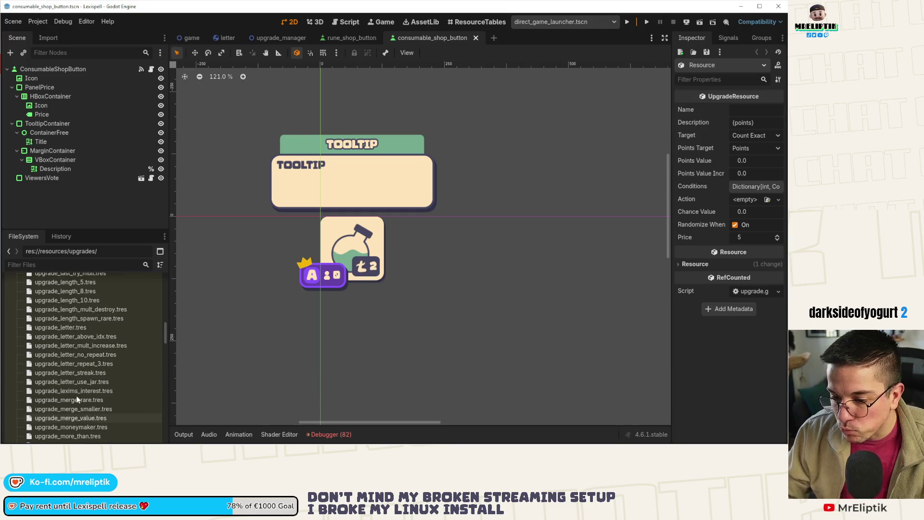
drag(673, 110, 562, 111)
click(679, 112)
text(UPGRADE)
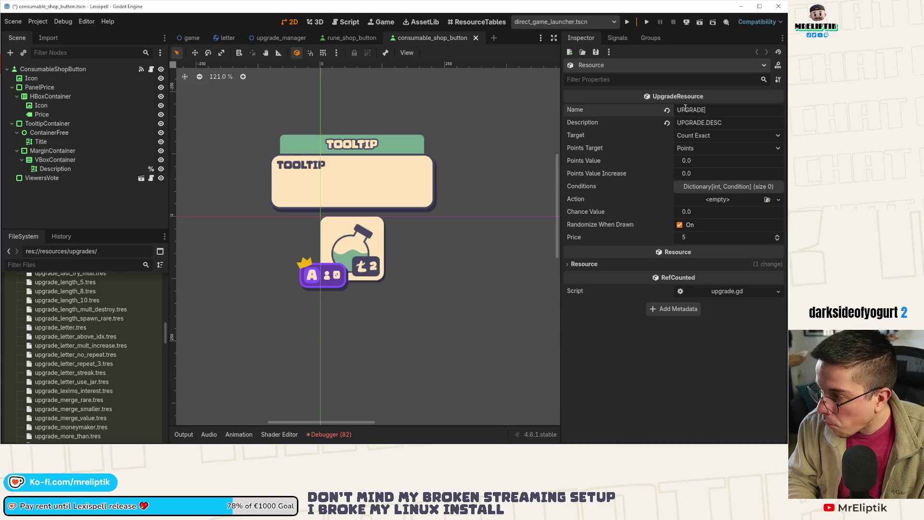
text(.MULT_CHANCE_DESTR)
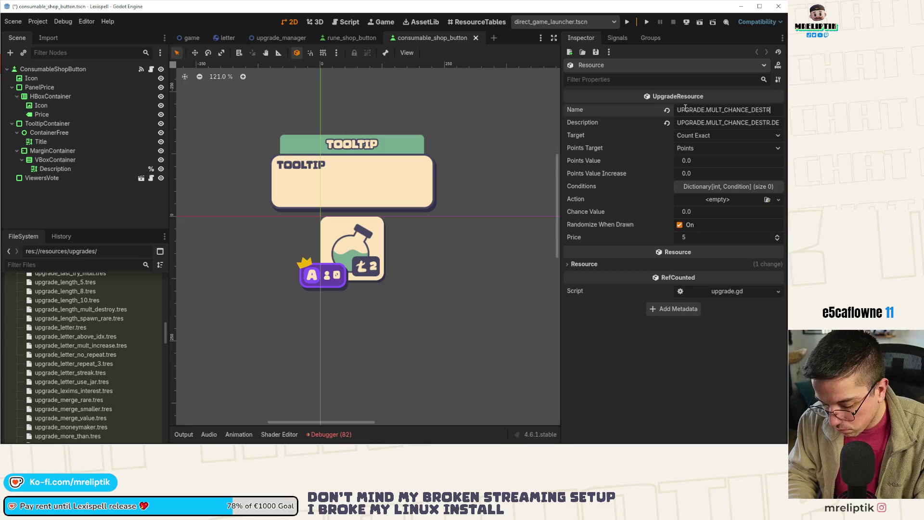
text(OYED)
key(Return)
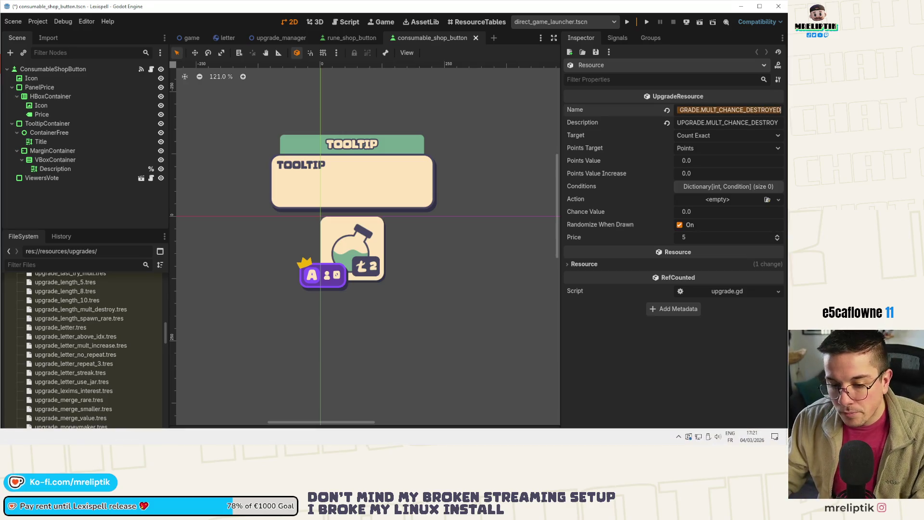
key(alt+Tab)
click(145, 282)
Step: Add the UPGRADE.MULT_CHANCE_DESTROYED and its .DESC keys in A542 and A543
text(UPGRADE.MULT_CHANCE_DESTROYED)
key(Return)
text(UPGRADE.MULT_CHANCE_DESTROYED)
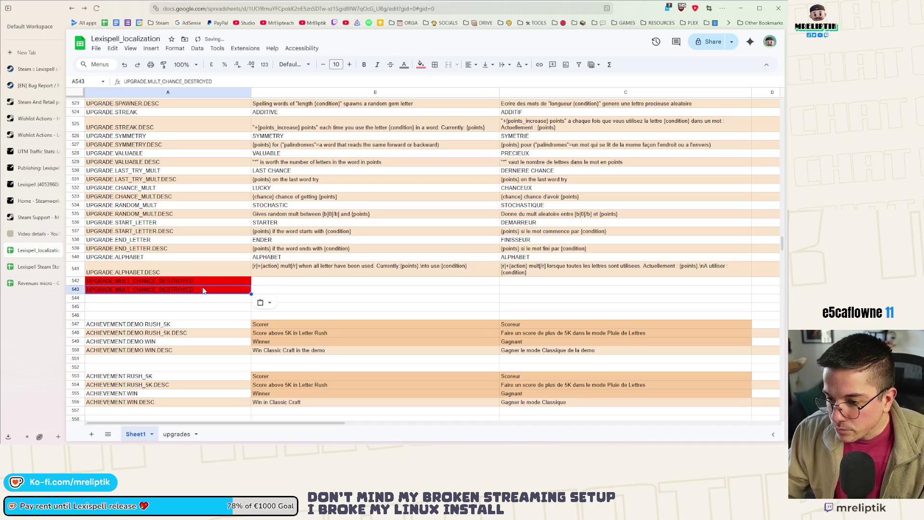
text(.DESC)
key(Return)
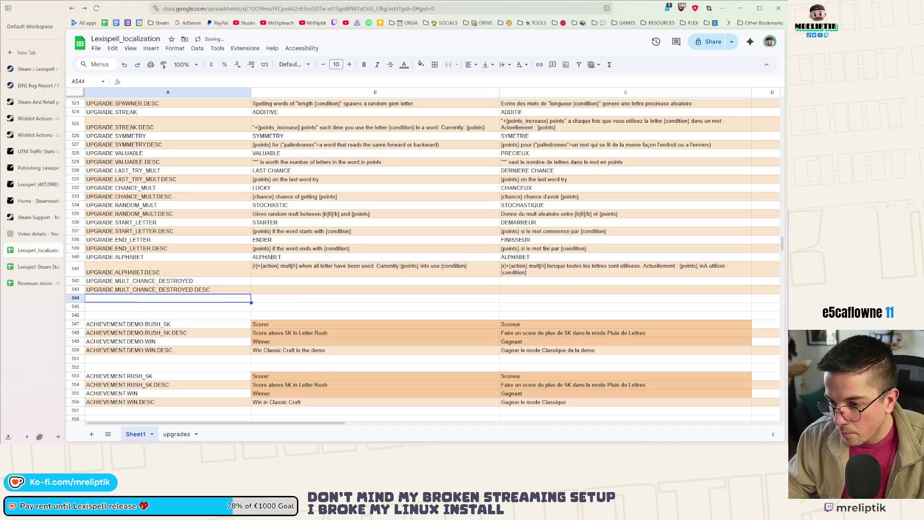
Step: Enter GAMBLER as the English name and JOUEUR as the French name
click(275, 284)
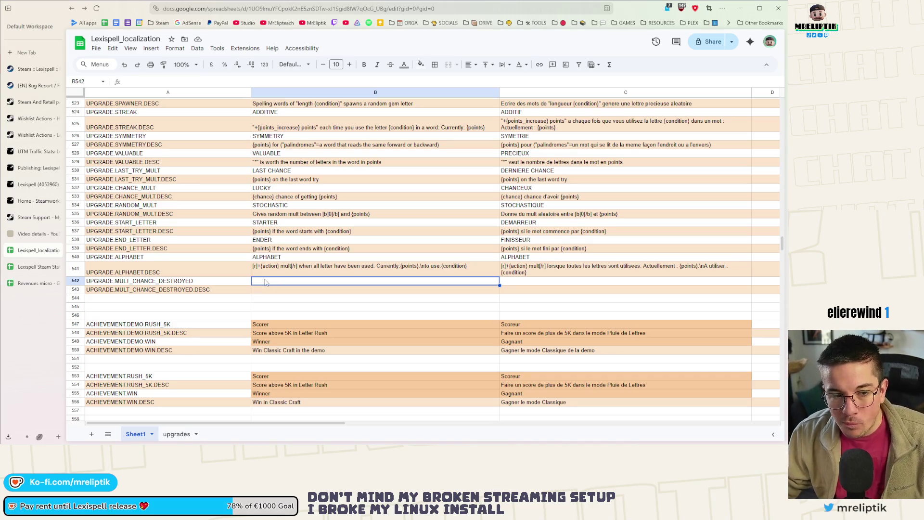
text(GAMBLER)
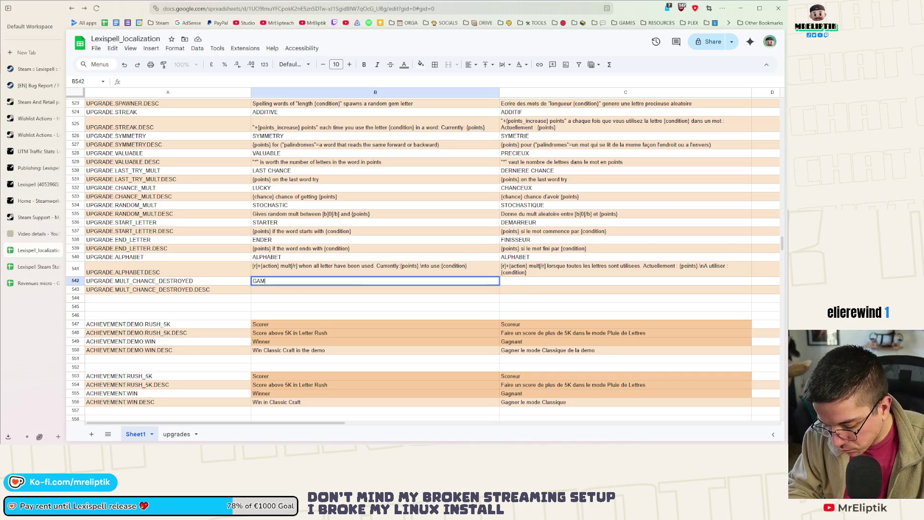
key(Return)
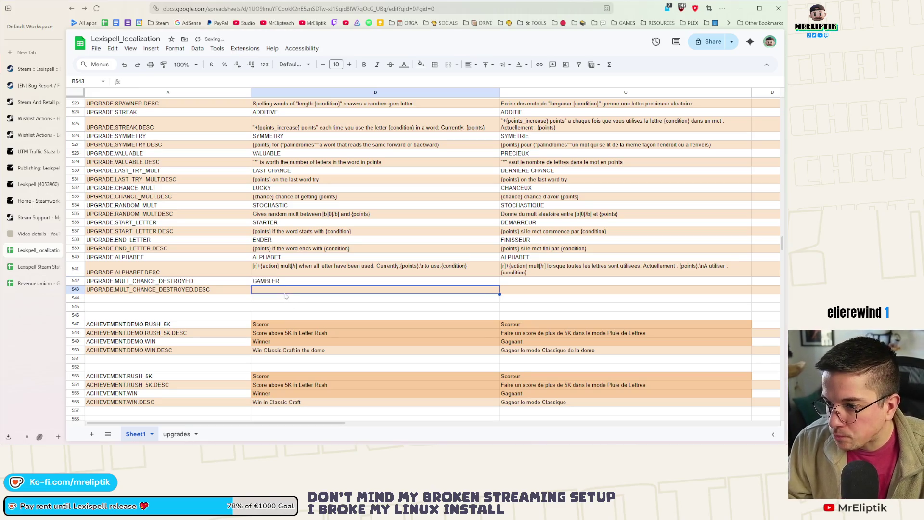
click(547, 283)
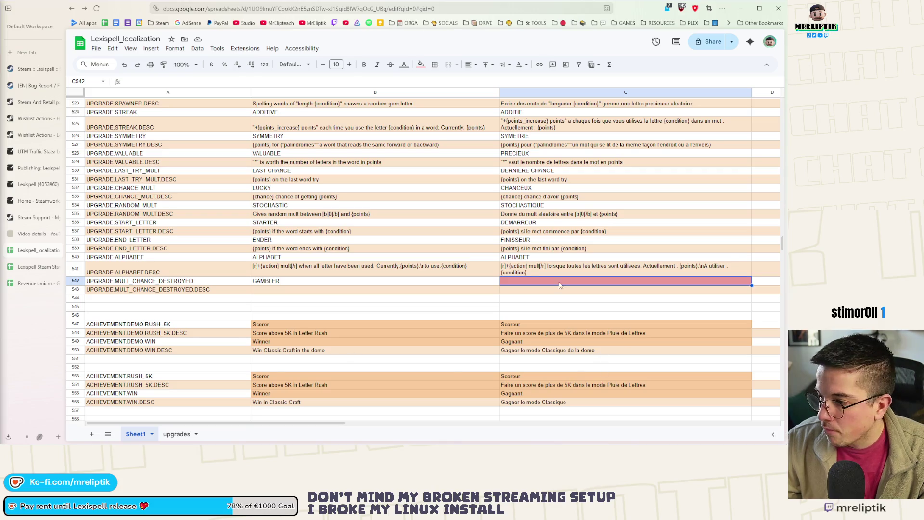
text(JOUEUR)
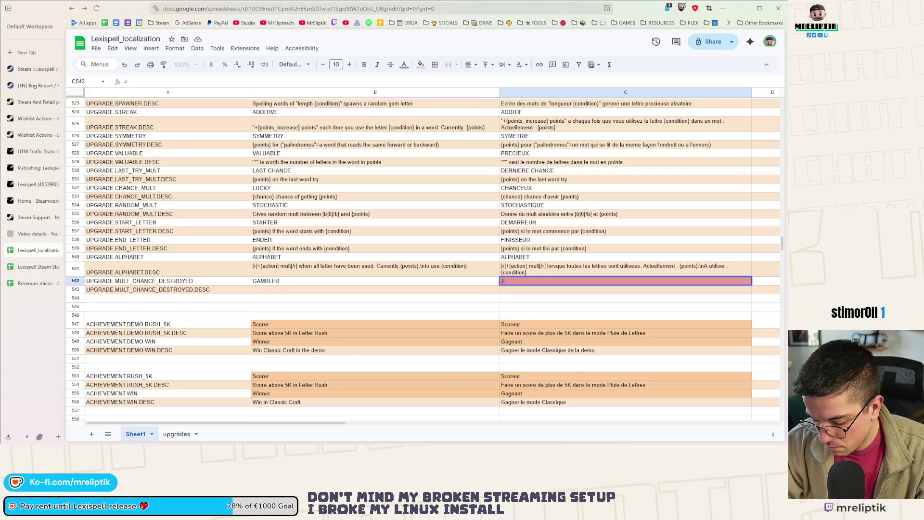
Step: Write B543's English description ending 'chance of being destroyed', reusing B539's placeholder
click(367, 293)
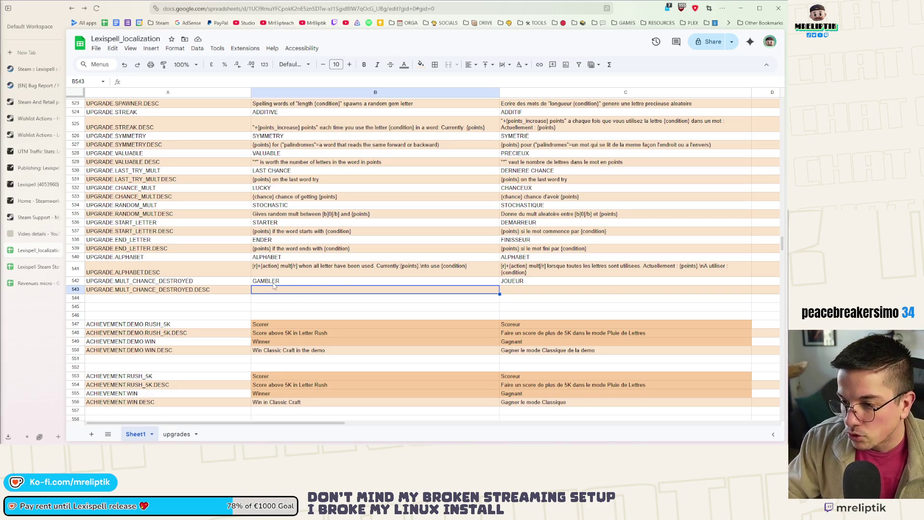
double_click(269, 249)
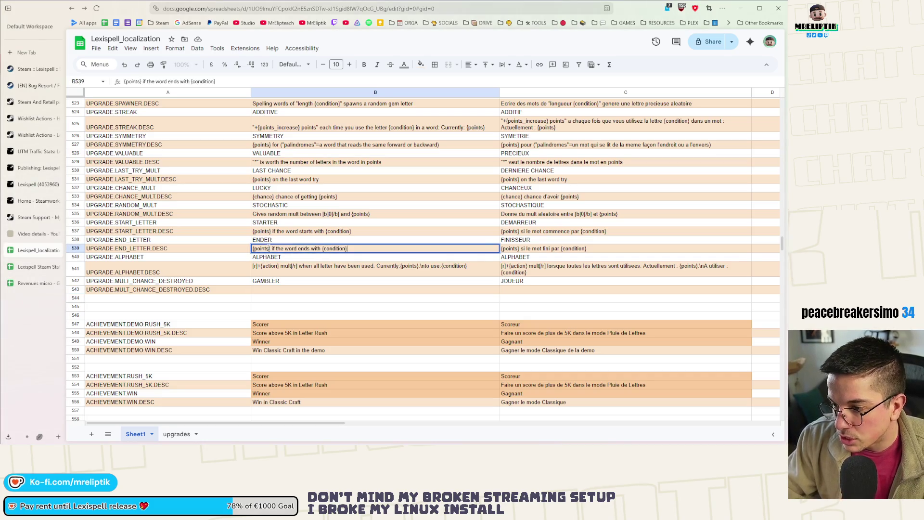
click(266, 292)
text({points})
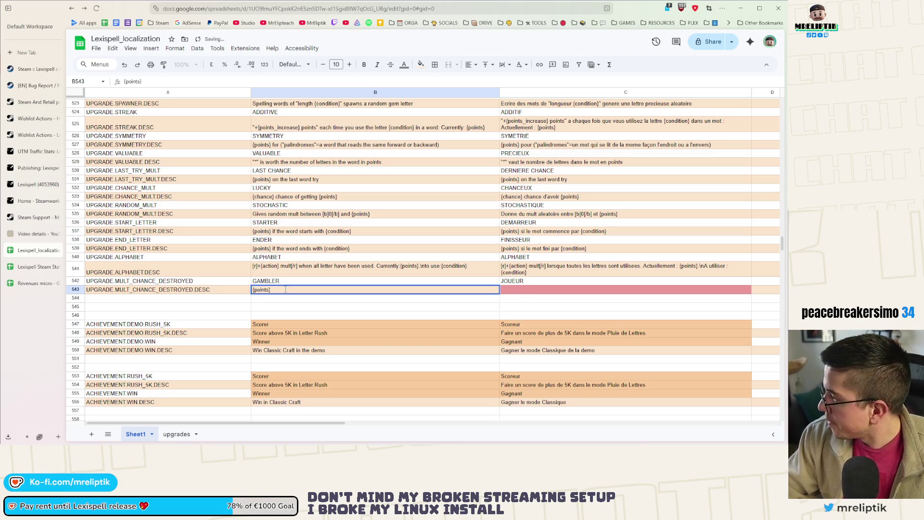
text(, [)
key(BackSpace)
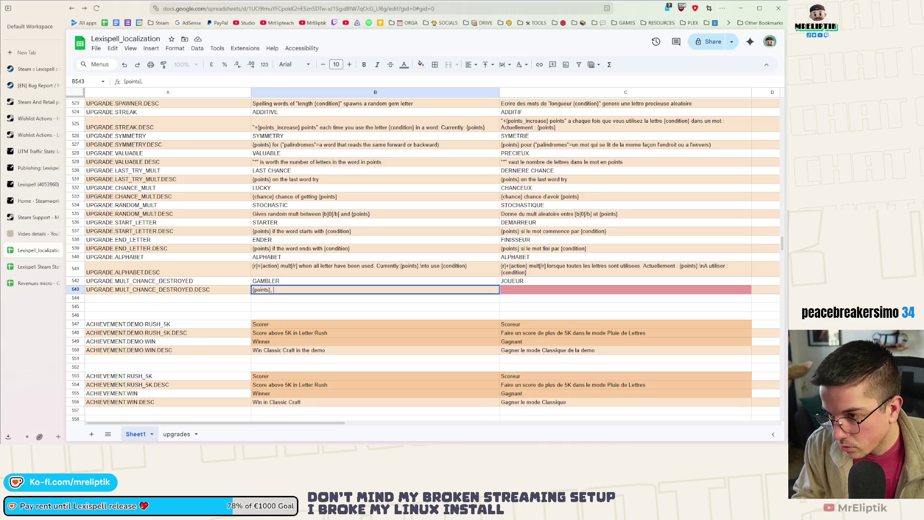
text(chance})
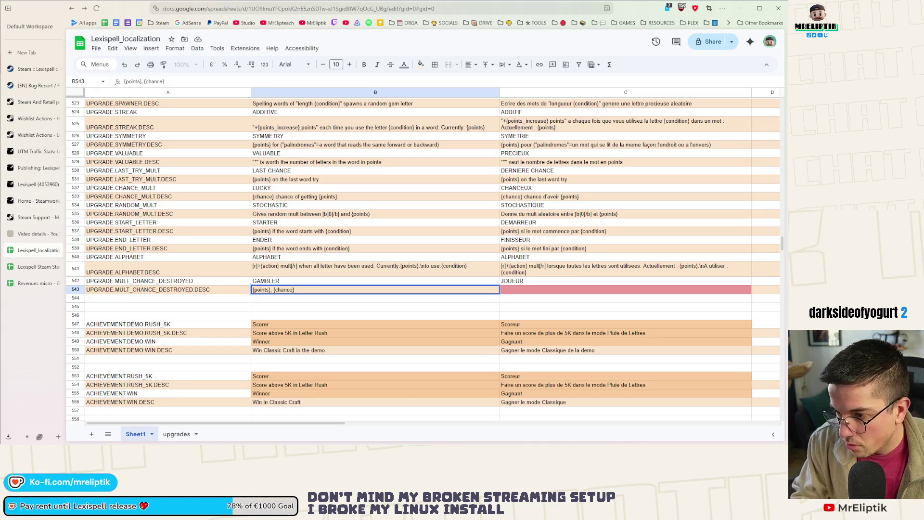
text( chance)
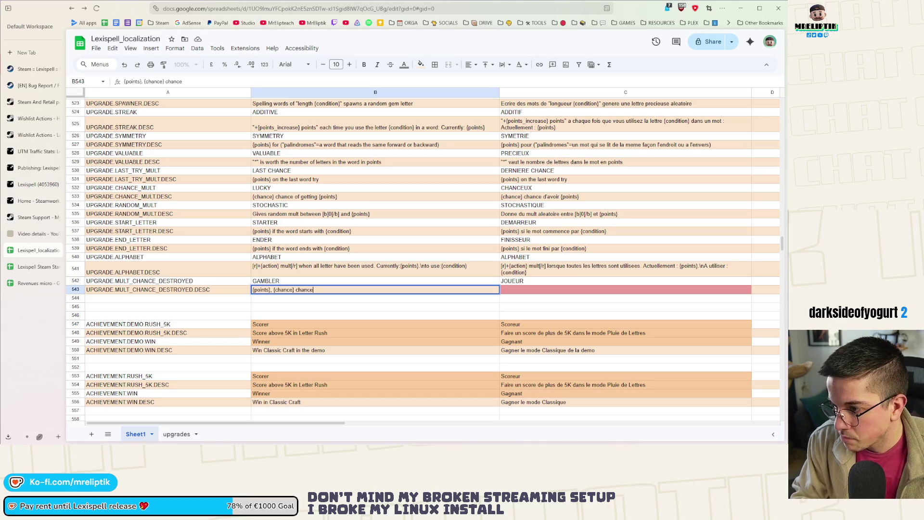
text( of being destroyed)
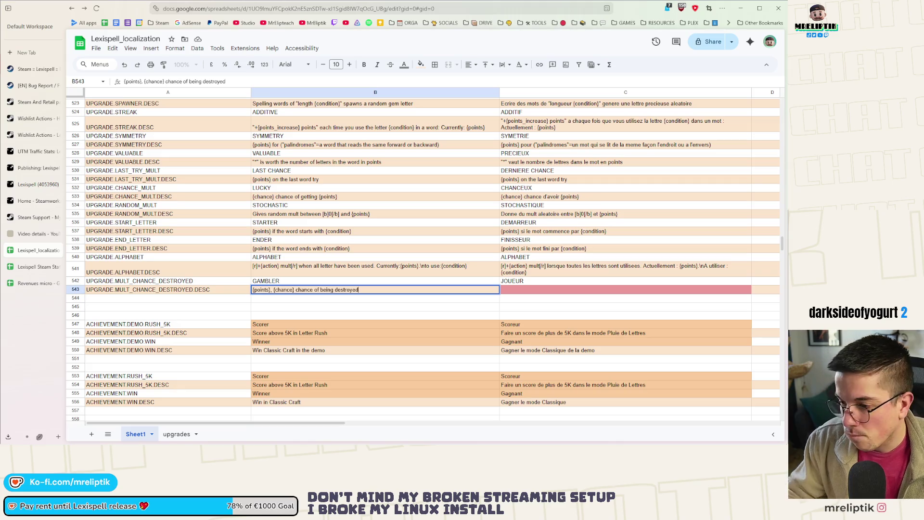
key(Return)
Step: Copy the description into C543 and translate it into French
click(370, 291)
key(ctrl+c)
click(509, 292)
key(ctrl+v)
double_click(570, 292)
drag(562, 290, 619, 290)
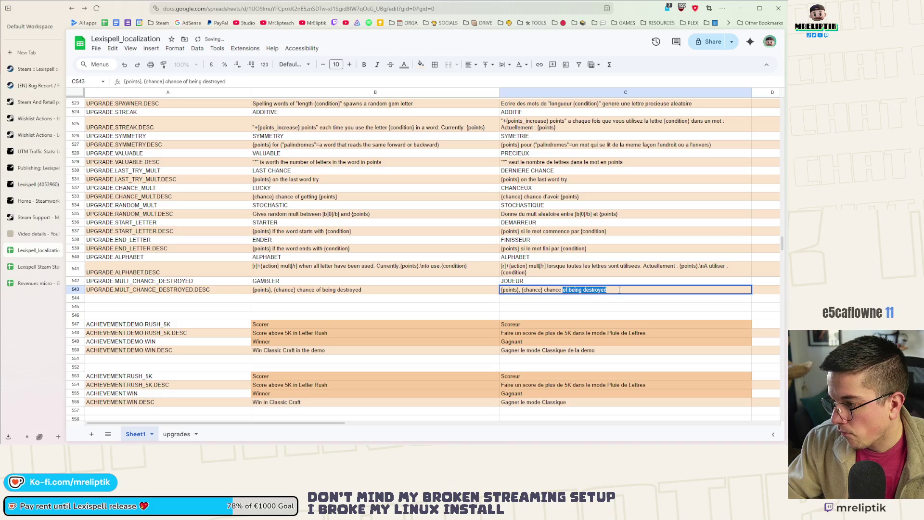
text(d')
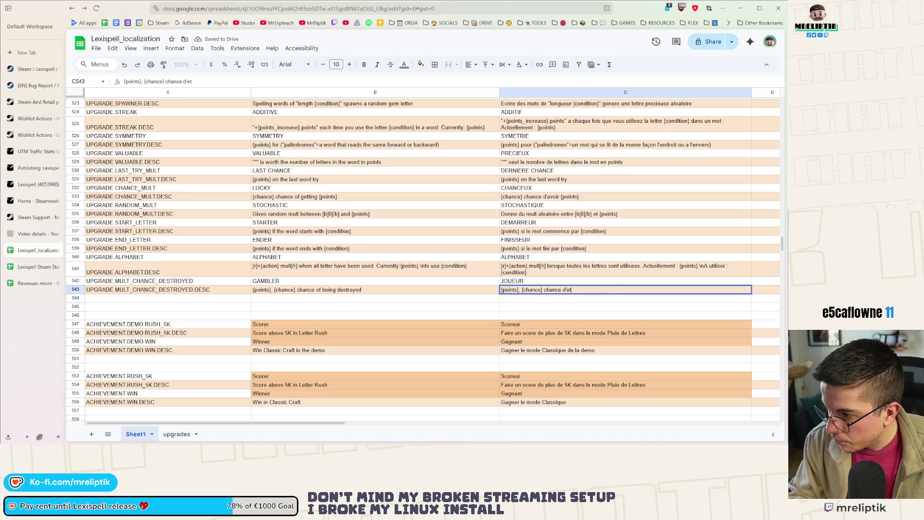
text(ruit)
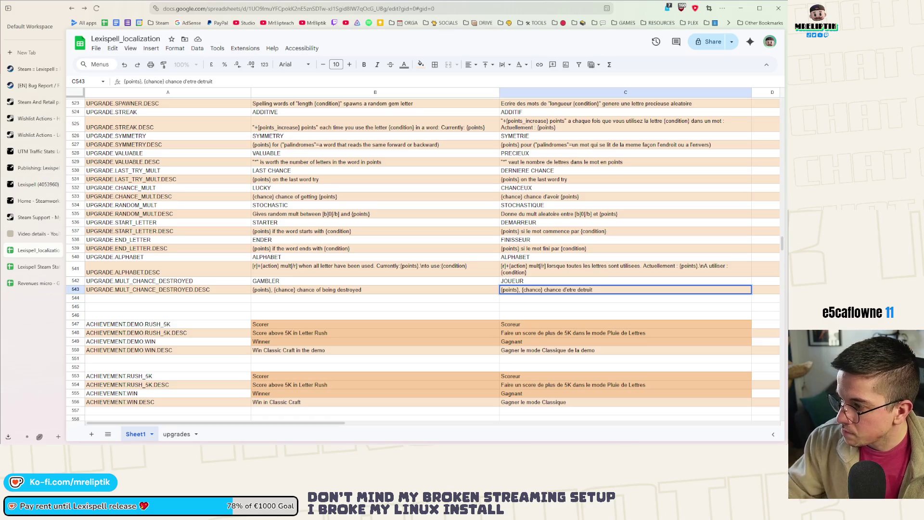
click(590, 302)
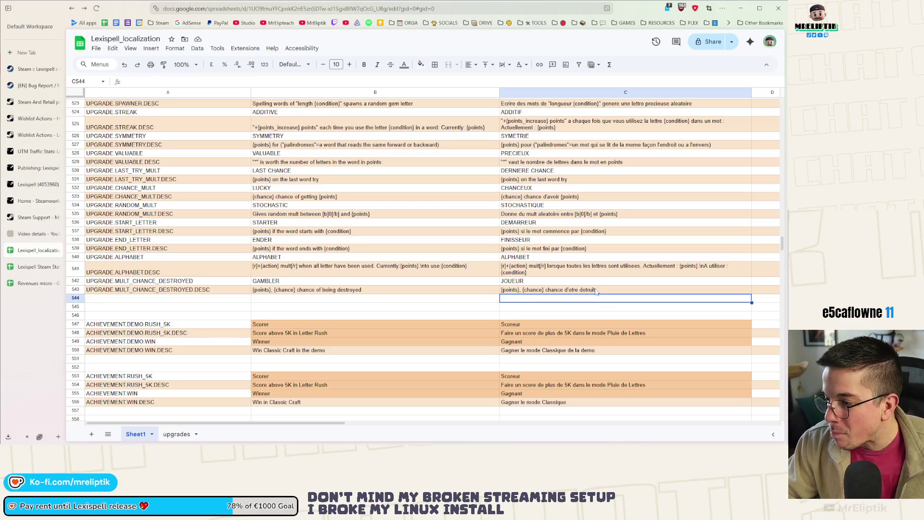
Step: Extend the English description with 'when triggered' and complete the French version
double_click(374, 292)
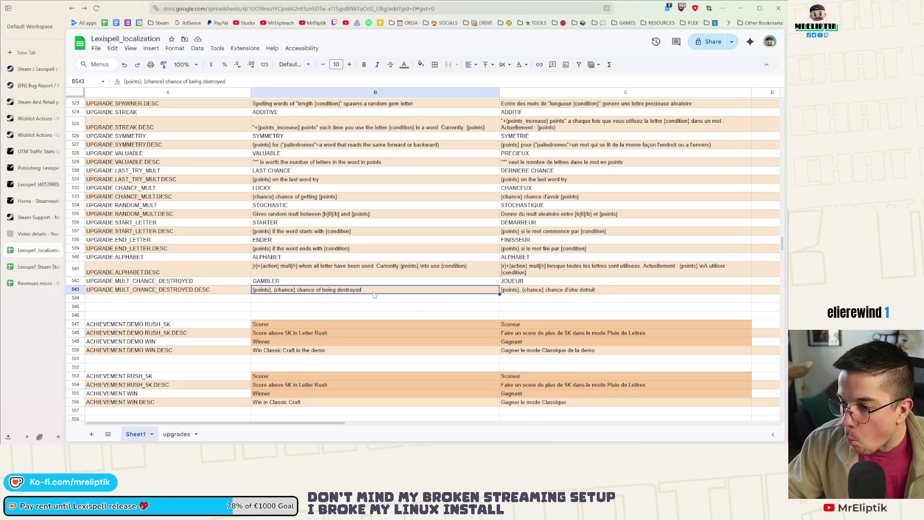
text(when triggered)
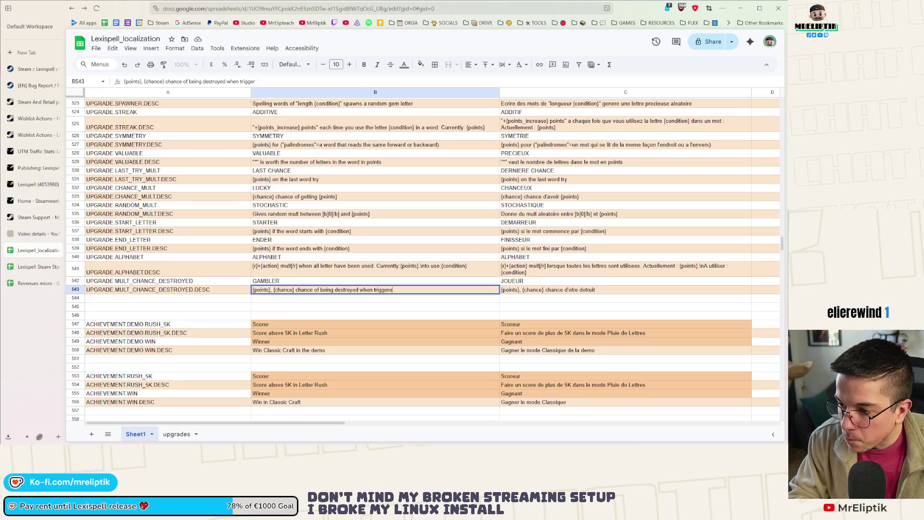
key(Return)
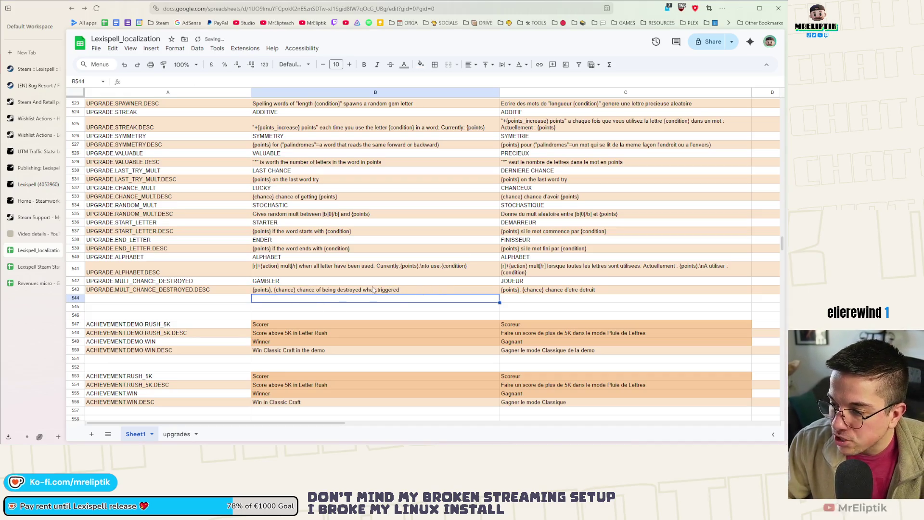
double_click(624, 290)
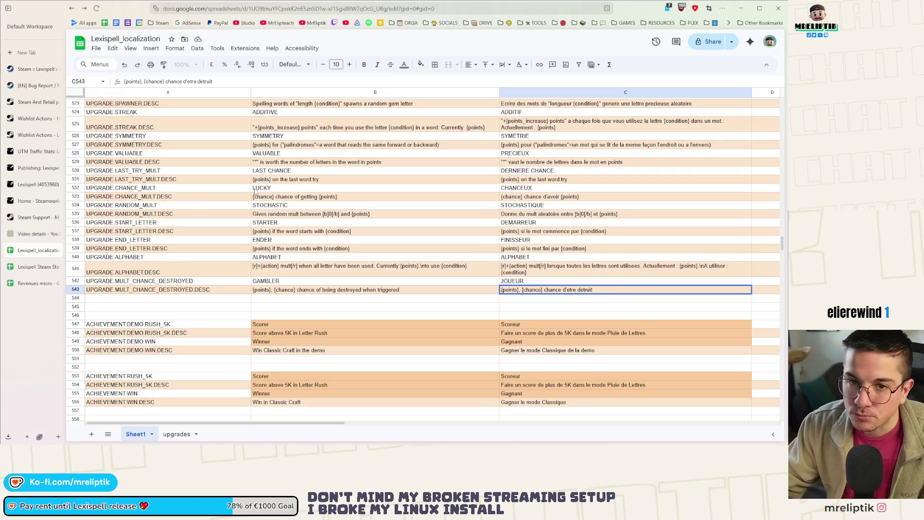
click(617, 289)
text(lorsque decle)
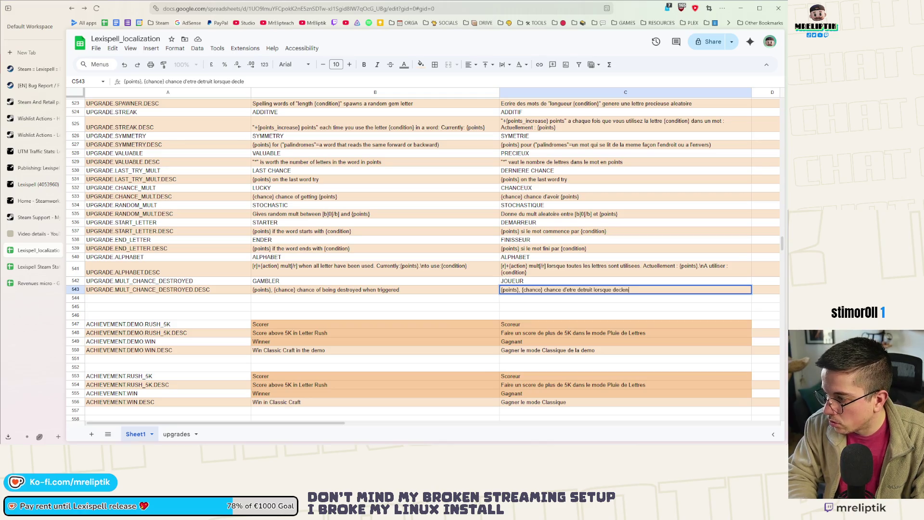
text(nche)
key(Return)
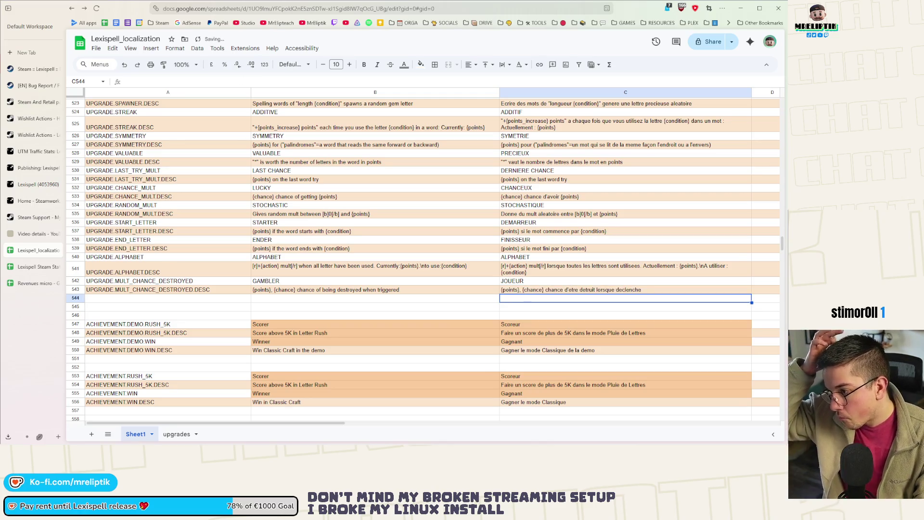
Step: Download the sheet as an export file and minimize the browser
click(96, 48)
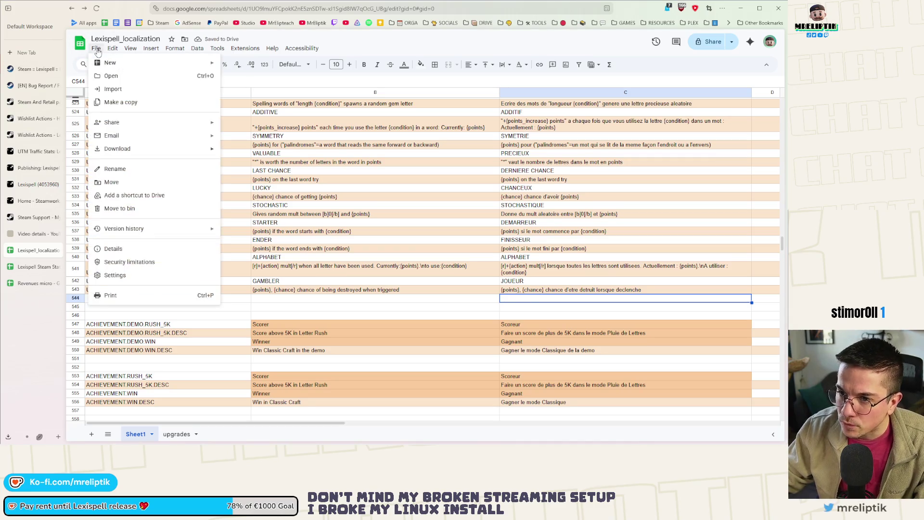
mouse_move(145, 148)
click(270, 200)
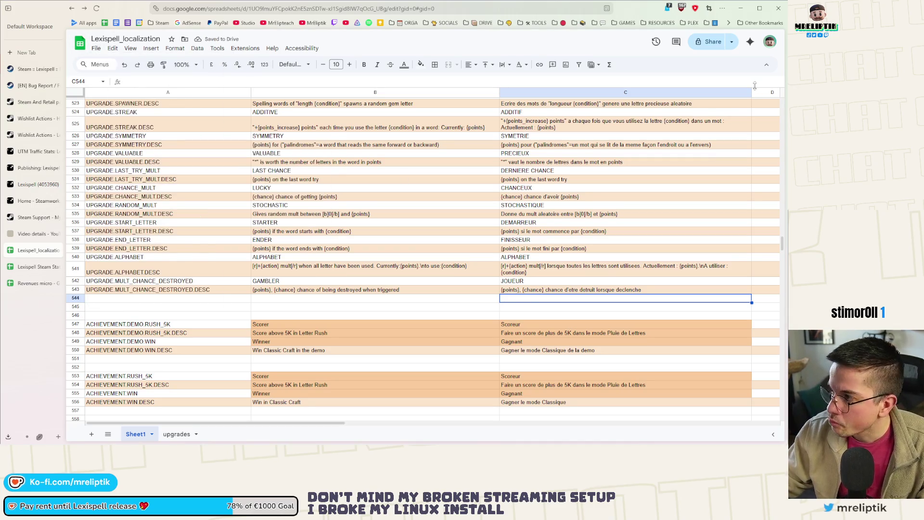
click(743, 9)
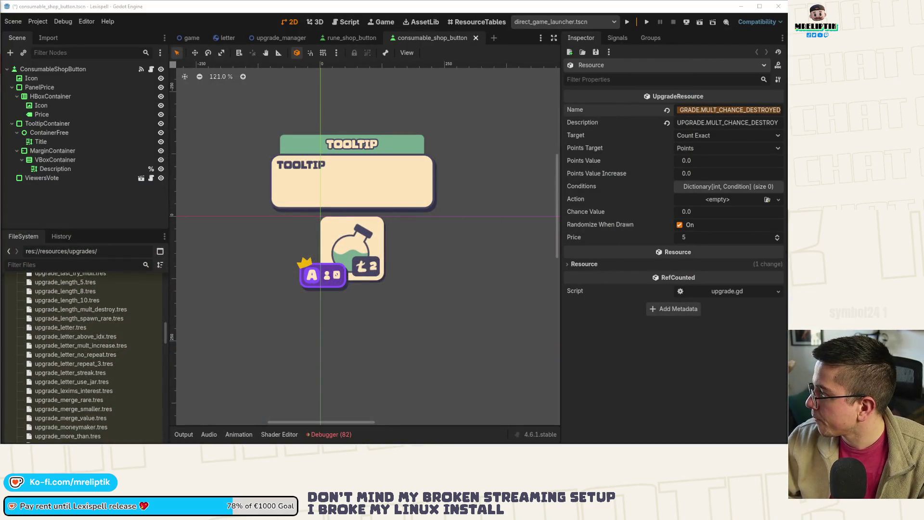
Step: Close the consumable_shop_button scene and open game.gd from the game scene, widening the code area
click(443, 239)
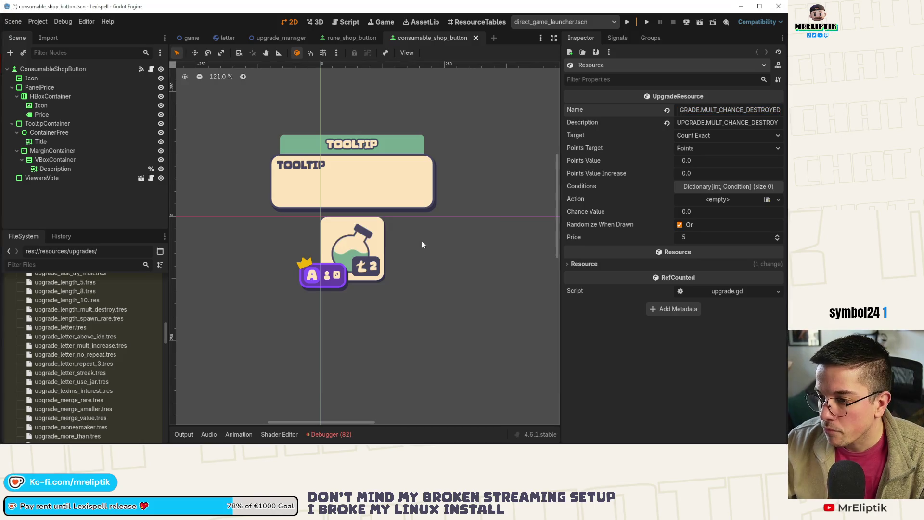
middle_click(420, 36)
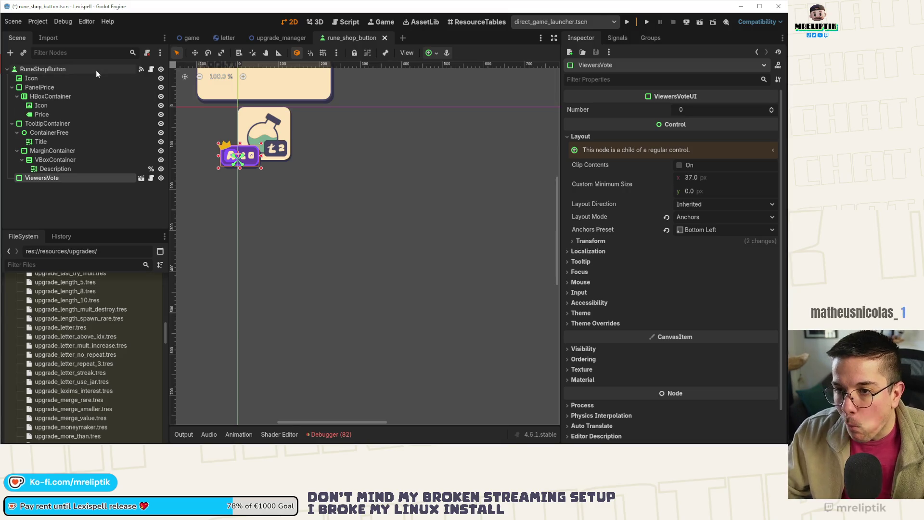
click(190, 38)
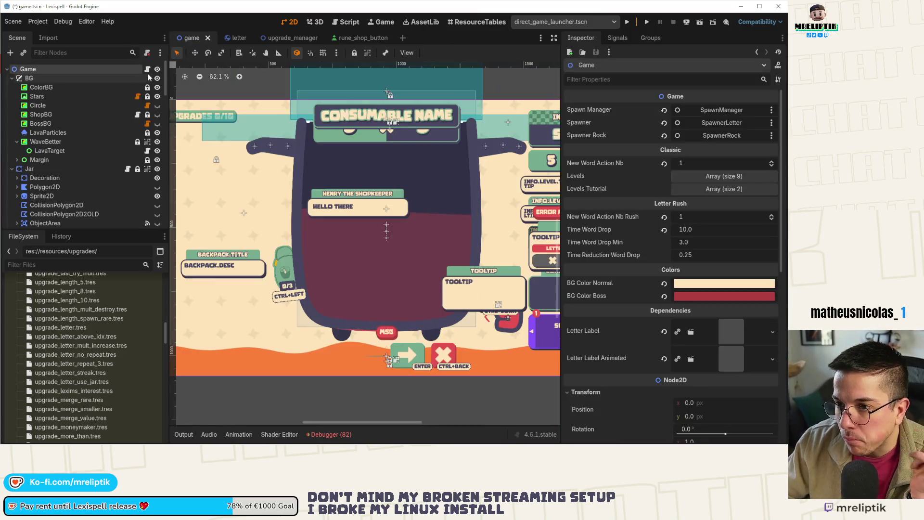
click(147, 69)
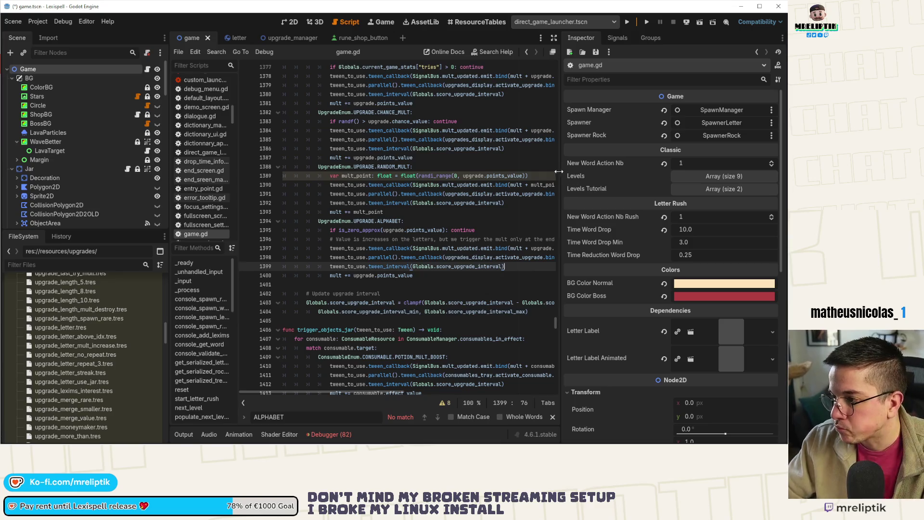
drag(559, 171, 694, 188)
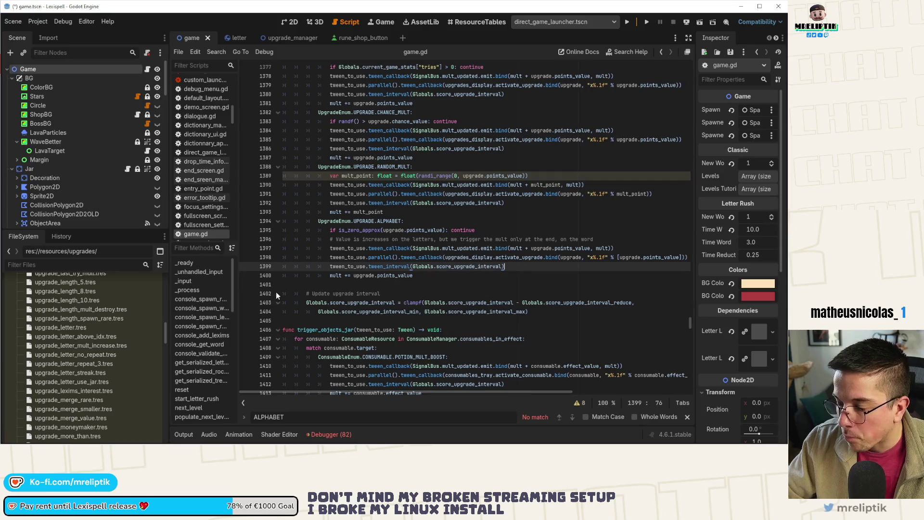
Step: Select the UPGRADE.ALPHABET case lines in game.gd
click(362, 222)
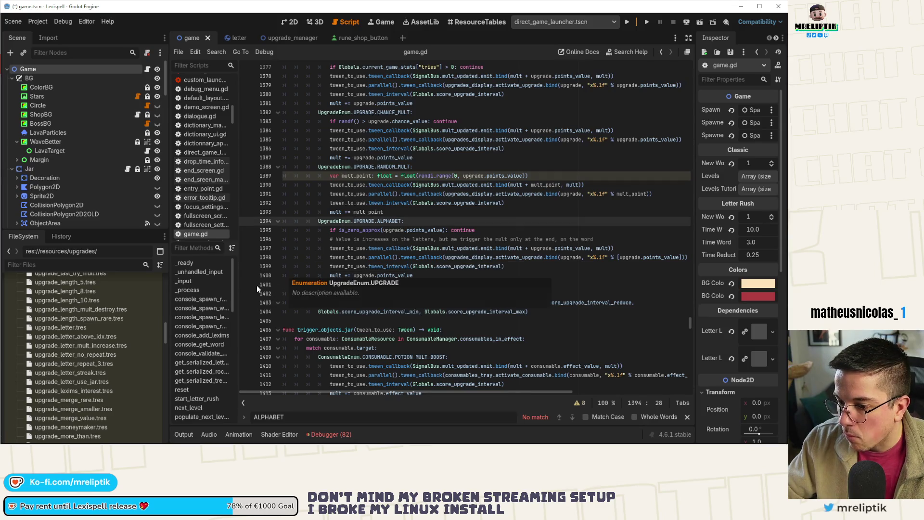
scroll(389, 262, up, 5)
scroll(388, 283, up, 20)
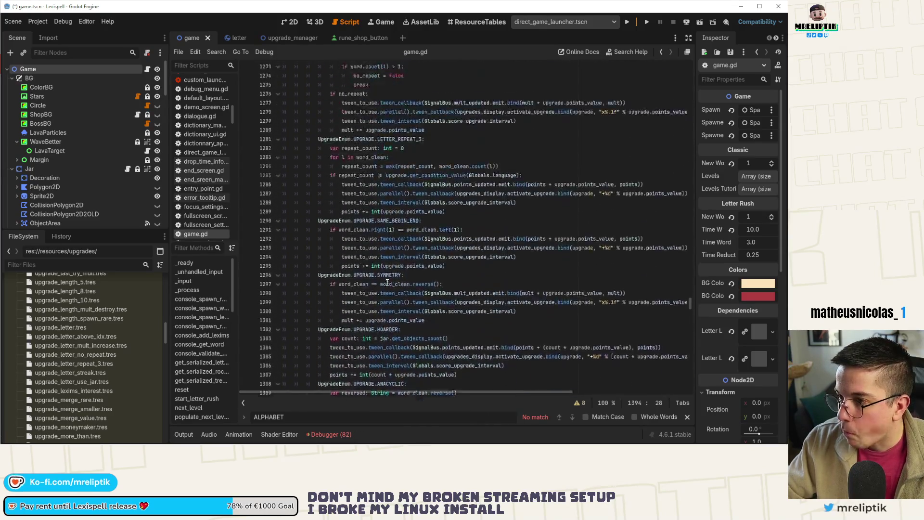
scroll(349, 260, down, 20)
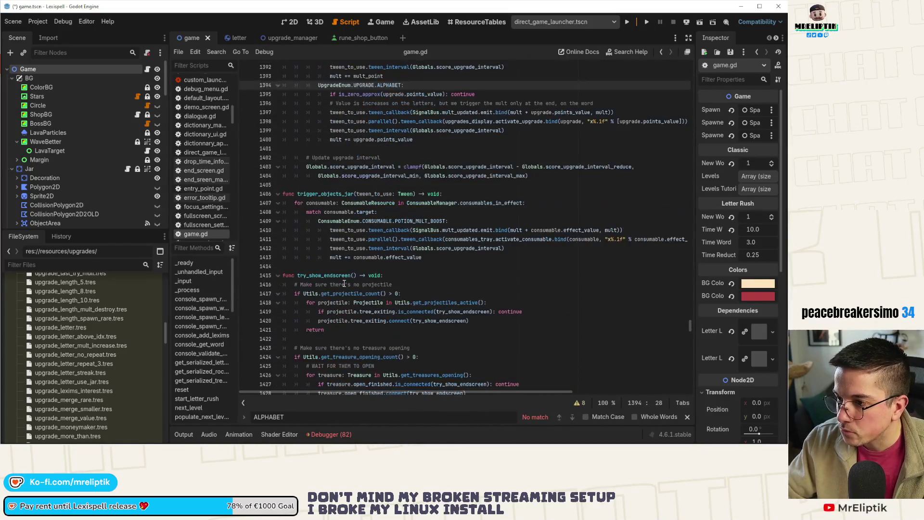
drag(424, 223, 319, 169)
Step: Duplicate the ALPHABET case and change its condition to a randf() > .chance_value check
click(440, 222)
key(ctrl+v)
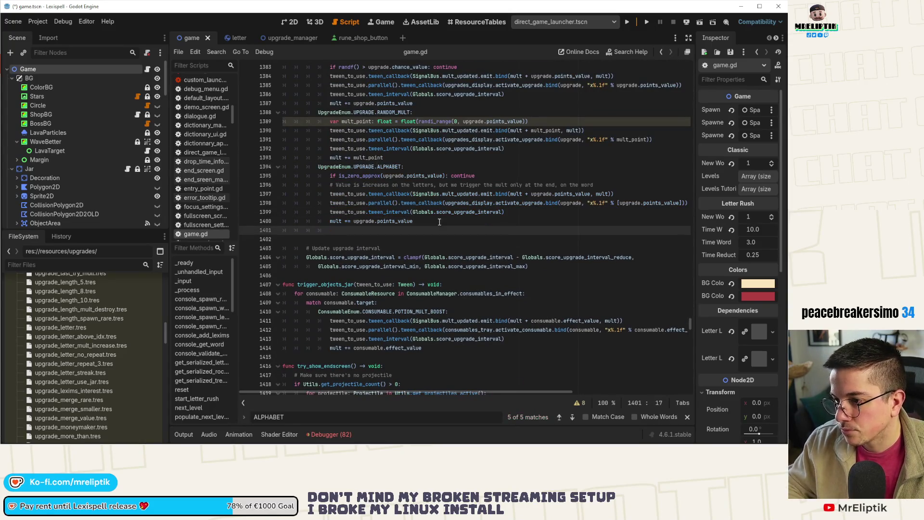
click(340, 239)
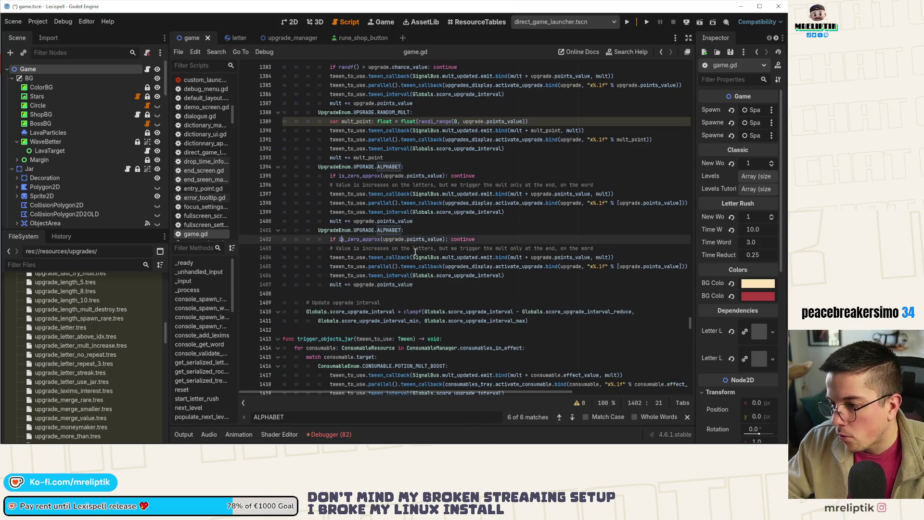
click(340, 239)
text(rand)
key(Return)
text(>)
key(ctrl+shift+Right)
key(ctrl+shift+Right)
text(.chanc)
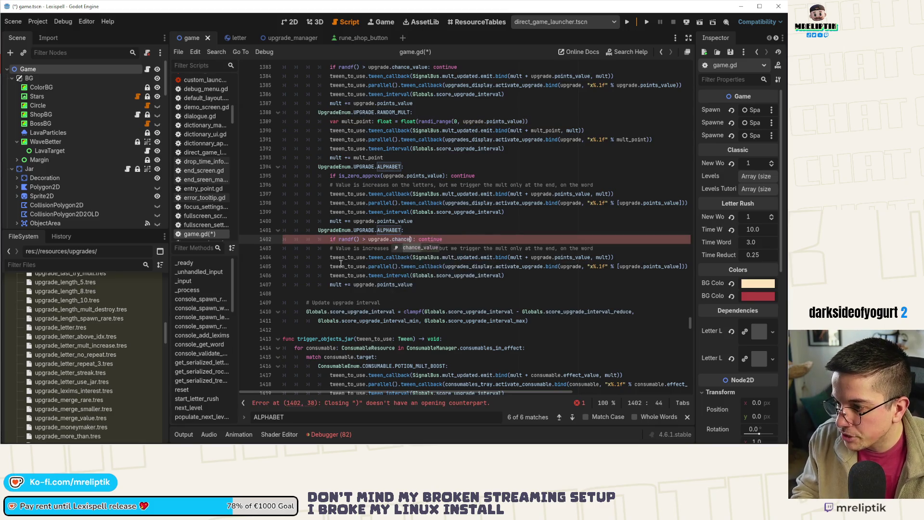
key(Return)
Step: Rename the duplicated case to MULT_CHANCE_DESTROYED and save
key(shift+F3)
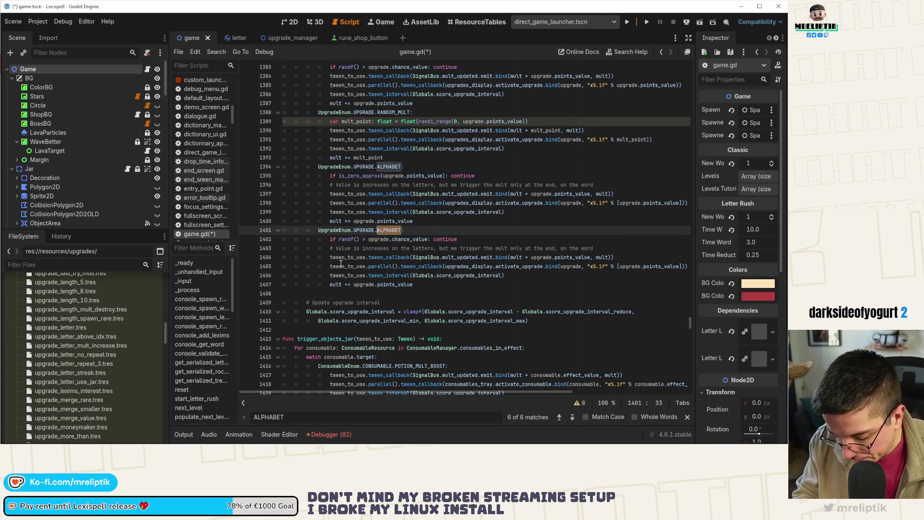
text(M)
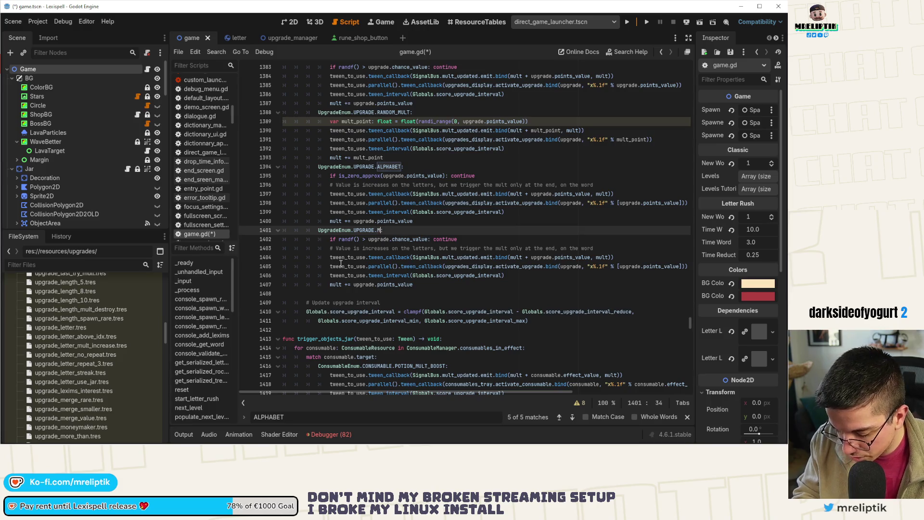
text(_)
key(Return)
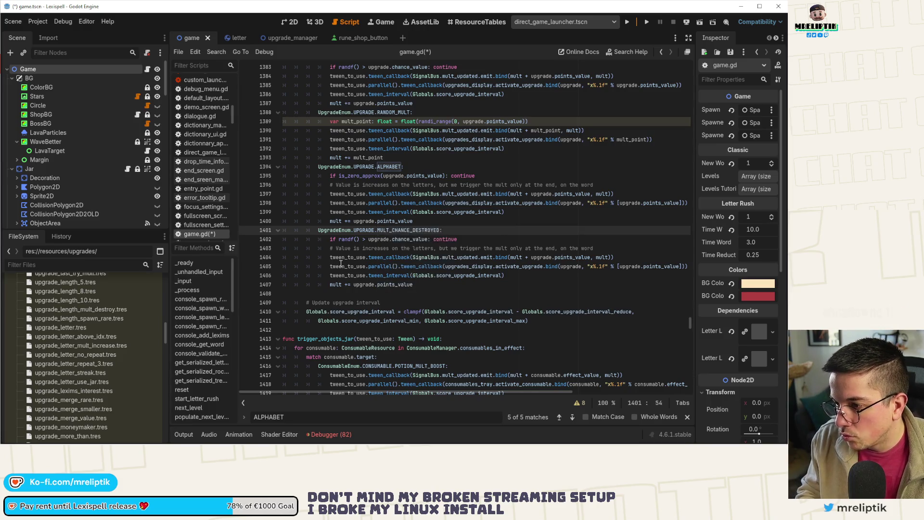
key(ctrl+s)
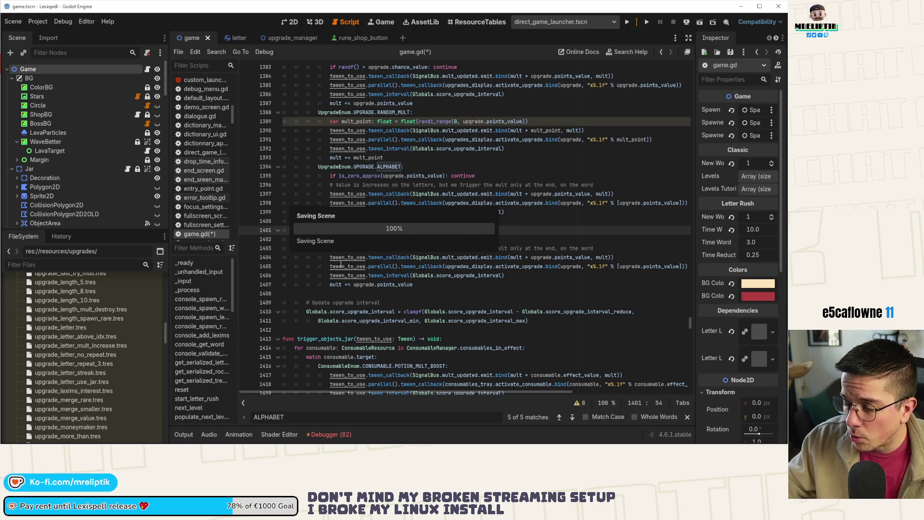
Step: Move the chance check to the case's end, drop continue, and add a '# TODO: destroy' comment inside
click(478, 241)
drag(479, 241, 326, 239)
key(alt+Down)
key(alt+Down)
key(alt+Down)
key(End)
key(ctrl+Left)
key(ctrl+Left)
key(ctrl+shift+Left)
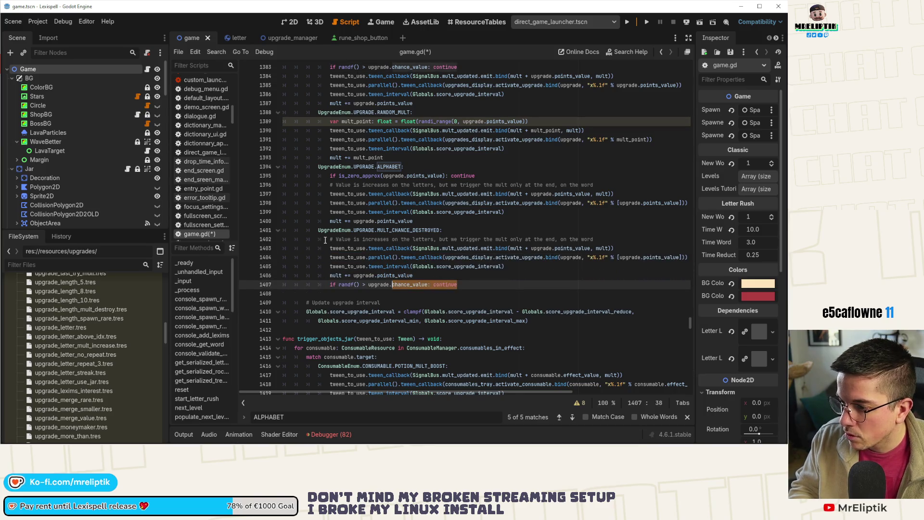
key(BackSpace)
key(BackSpace)
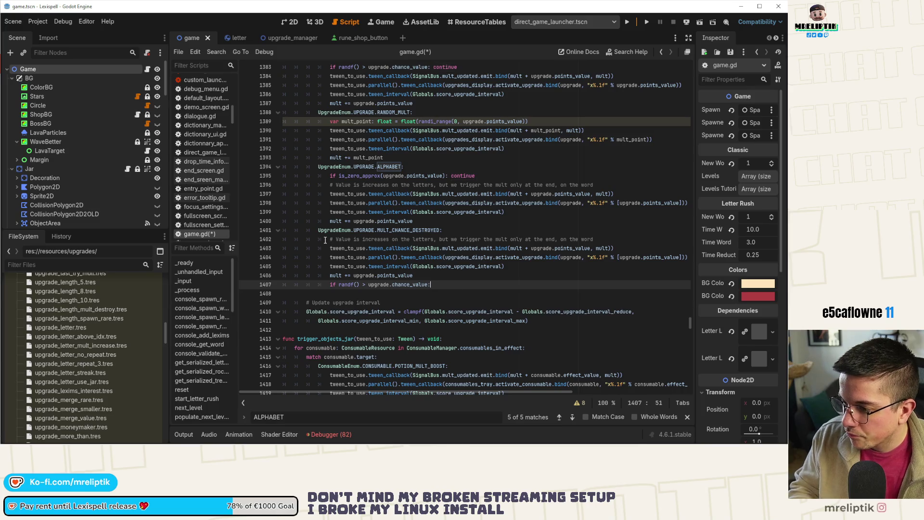
key(Return)
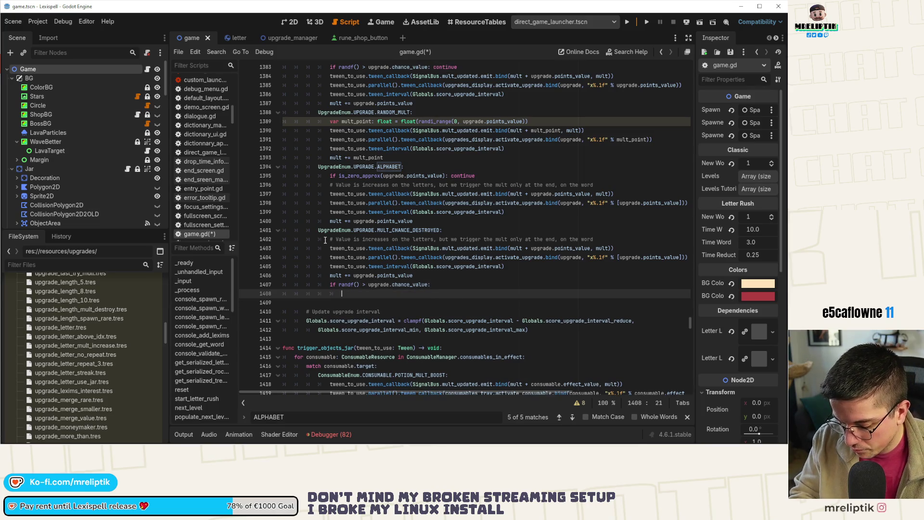
text(# TODO: destroy)
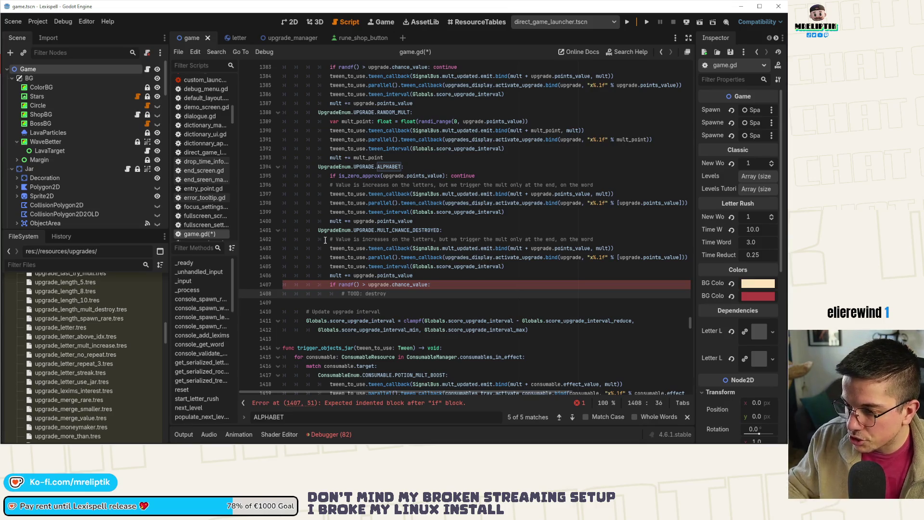
Step: Change the chance comparison from > to <= and save
click(356, 258)
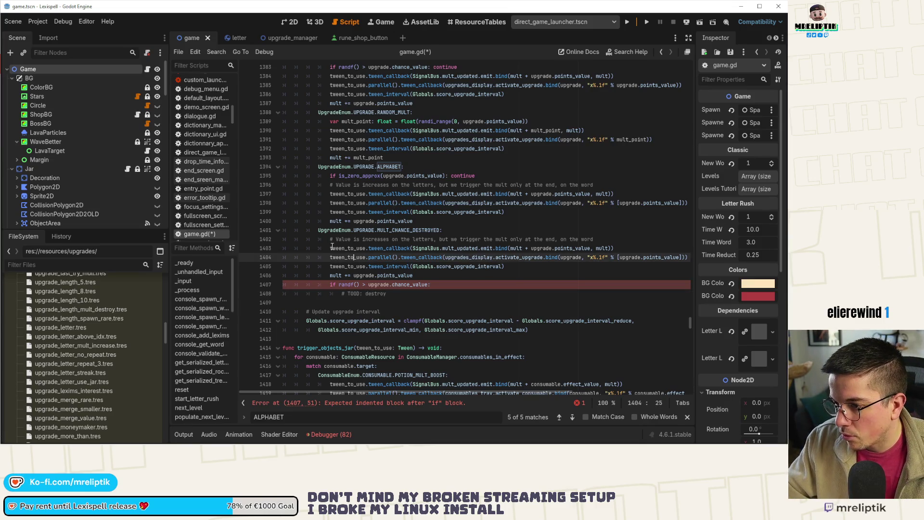
click(334, 274)
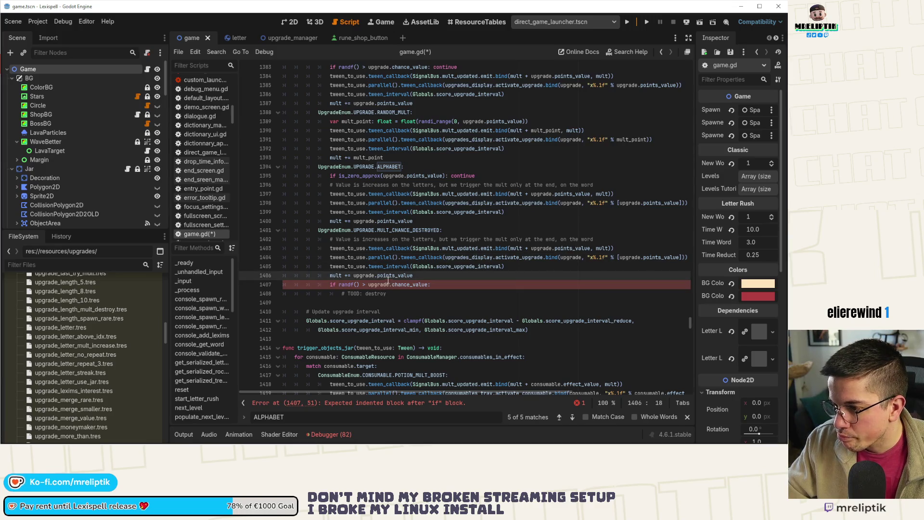
double_click(347, 285)
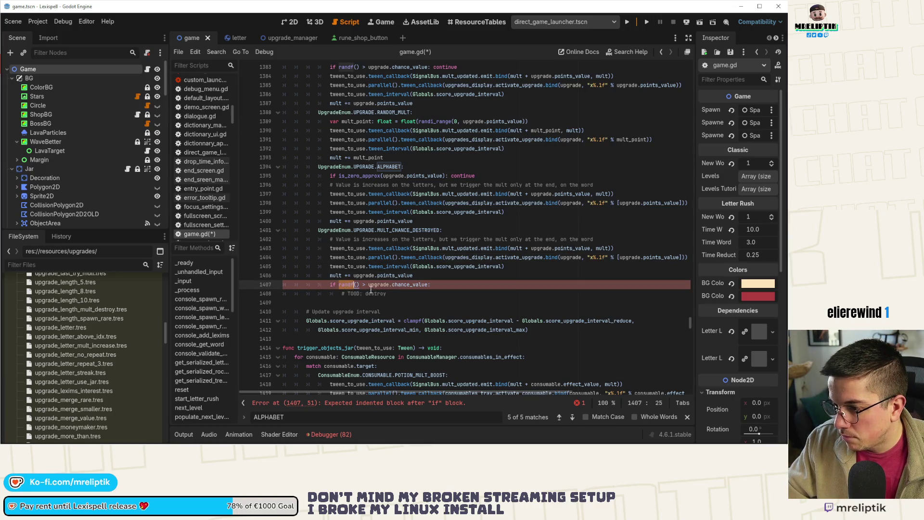
click(367, 286)
key(BackSpace)
key(BackSpace)
text(<)
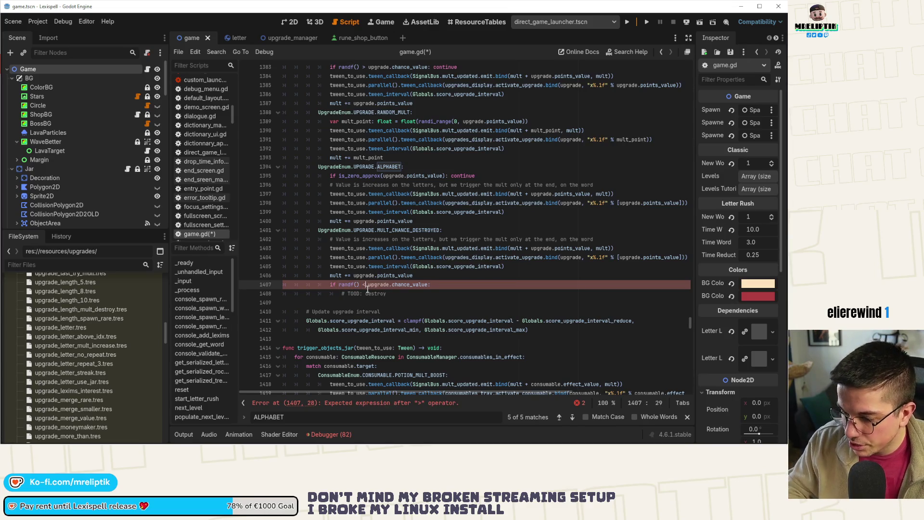
key(ctrl+s)
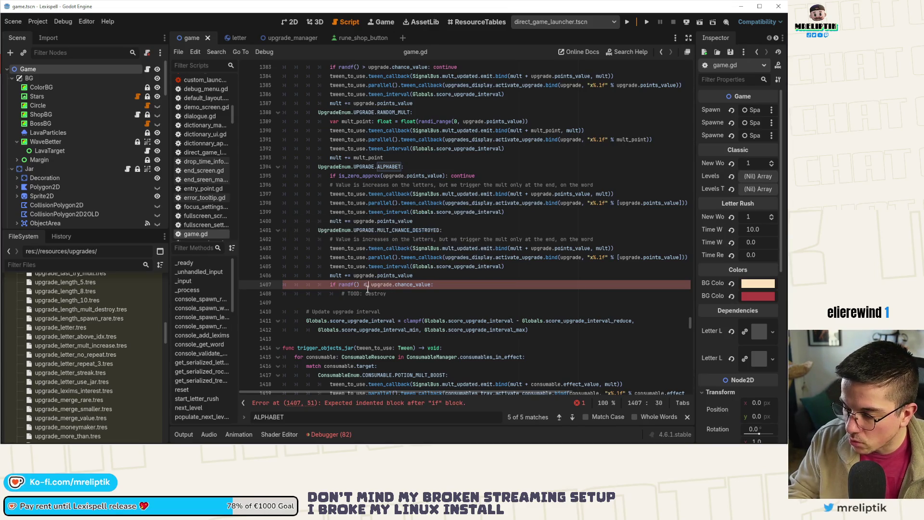
text(=)
Step: Add pass under the TODO comment and save the script
click(405, 293)
key(Return)
text(pass)
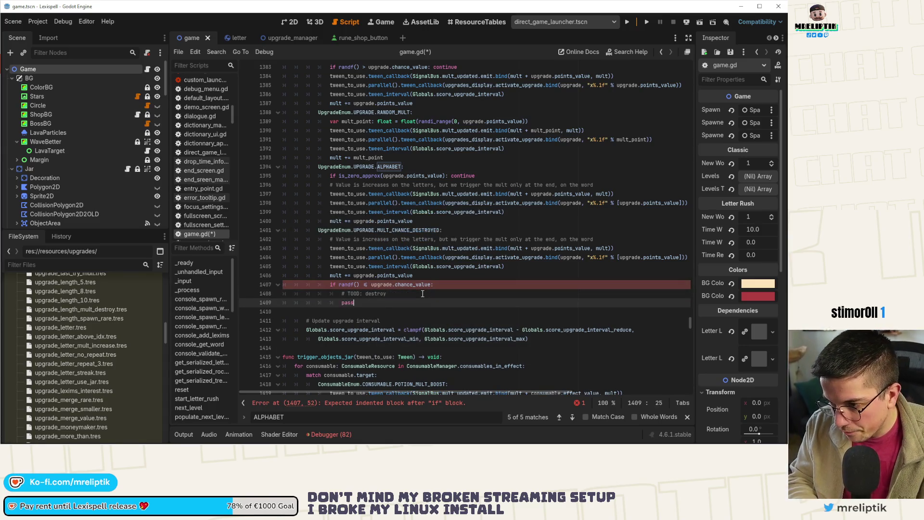
key(ctrl+s)
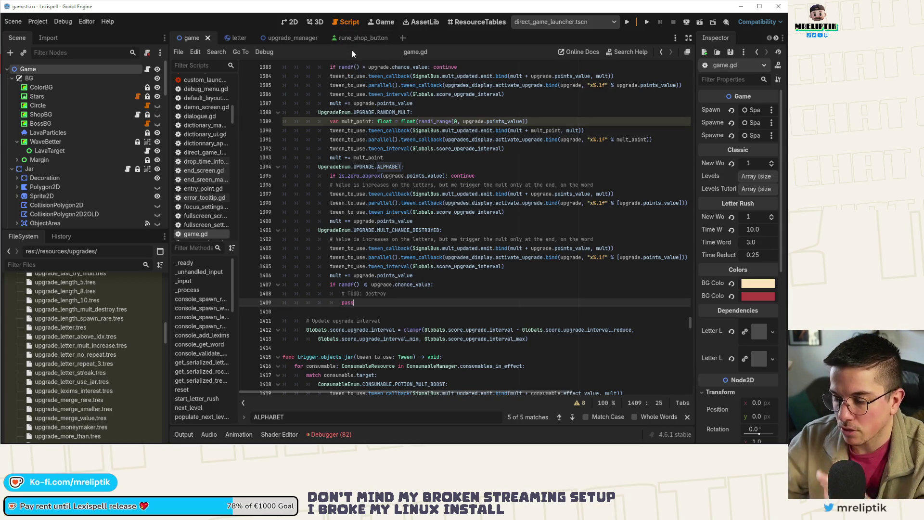
key(ctrl+shift+o)
Step: Open upgrade_label.tscn and view its script's _on_sell_btn_pressed handler at the sold.emit line
text(upgrade_la)
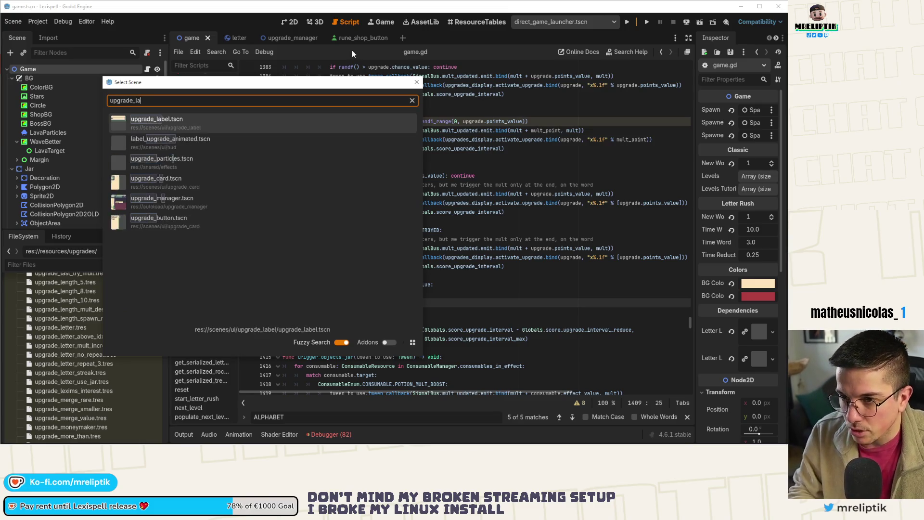
text(bel)
key(Return)
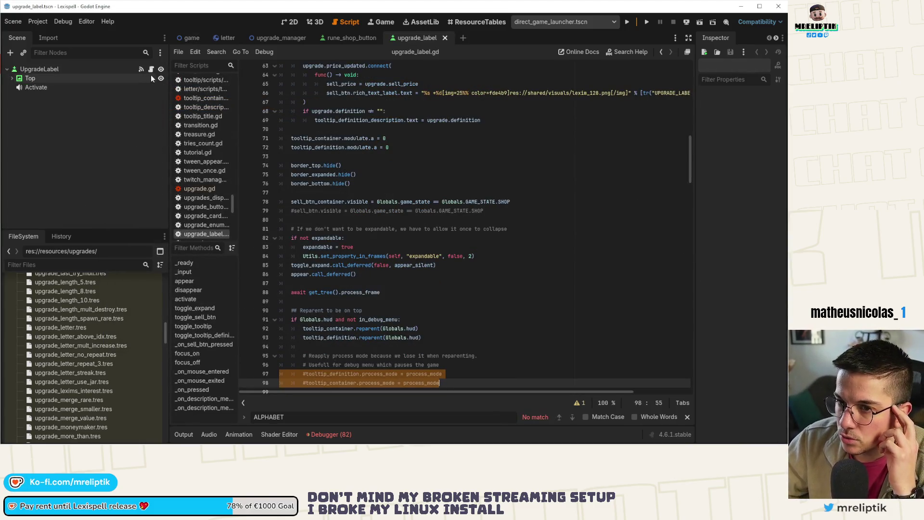
click(115, 71)
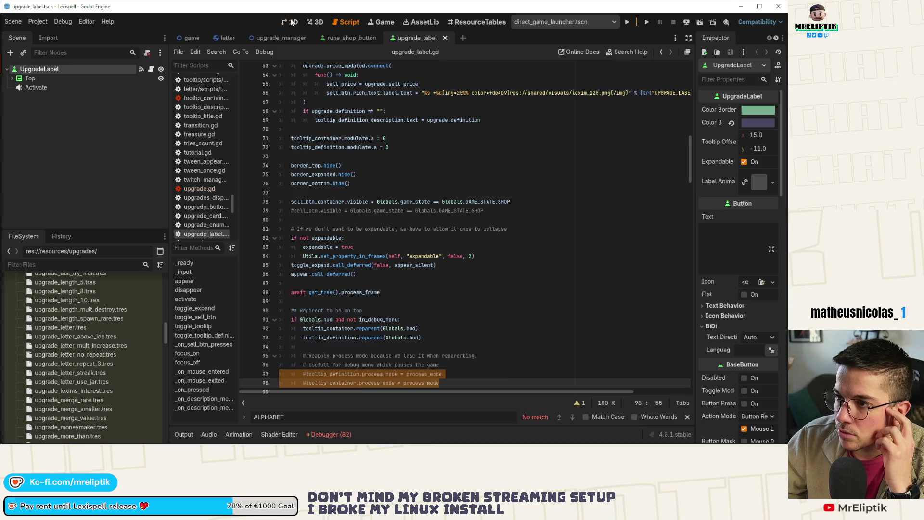
click(291, 22)
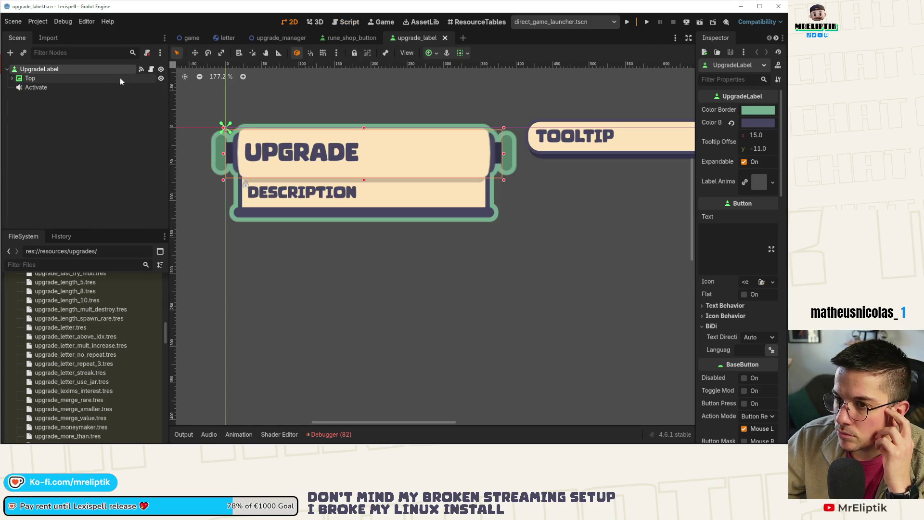
click(150, 69)
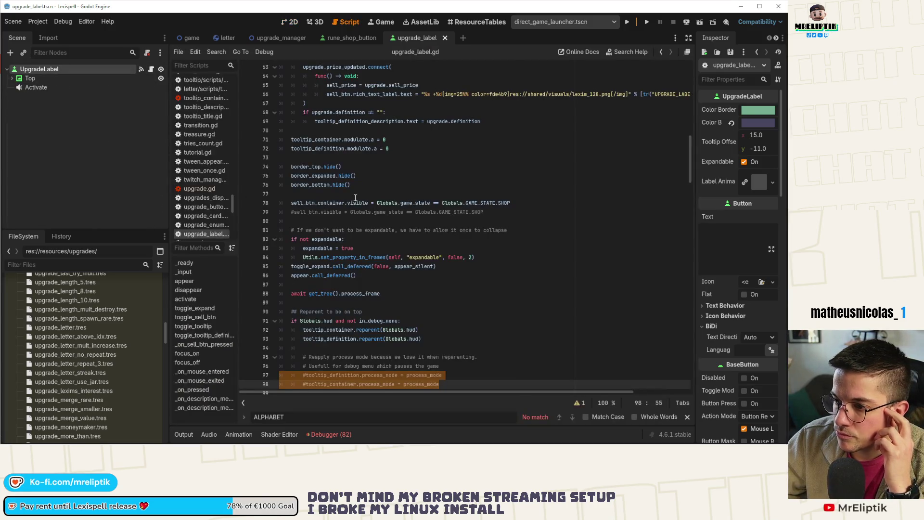
click(207, 344)
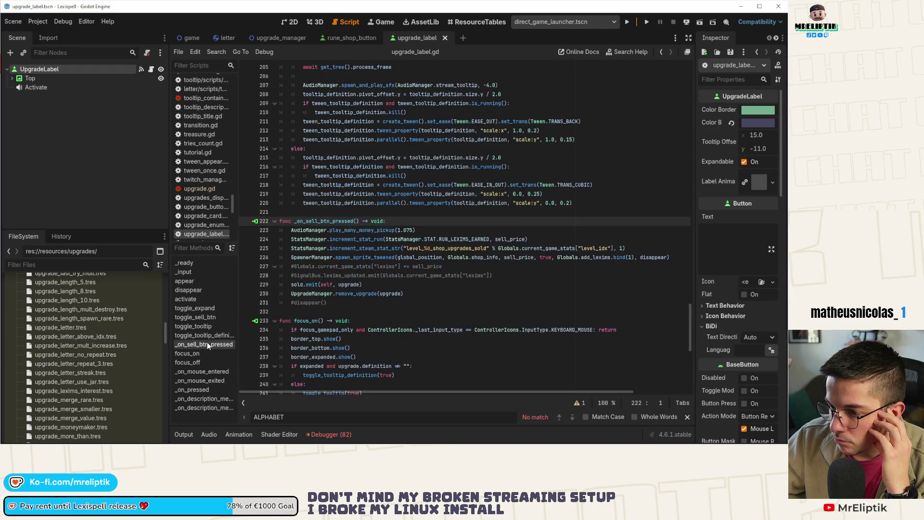
click(381, 284)
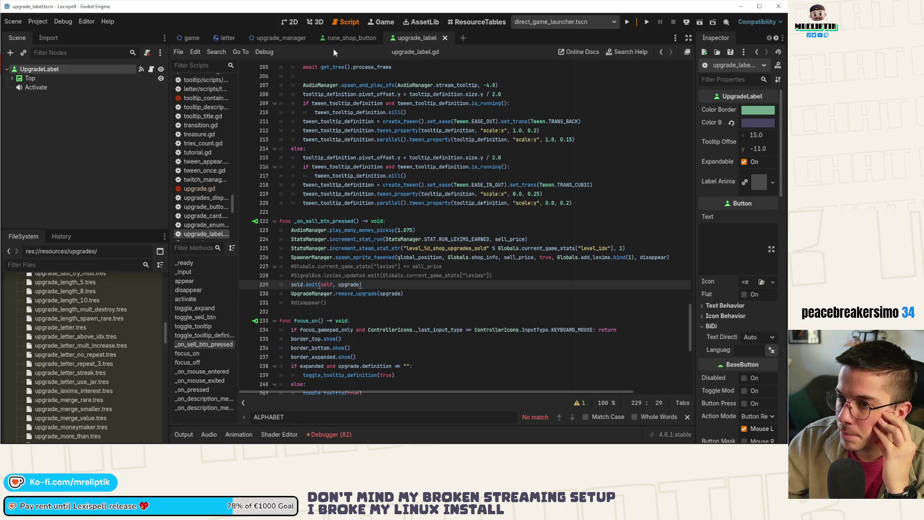
Step: Review upgrades_display.gd's on_upgrade_sold and on_upgrade_removed functions, then return to upgrade_label
click(179, 39)
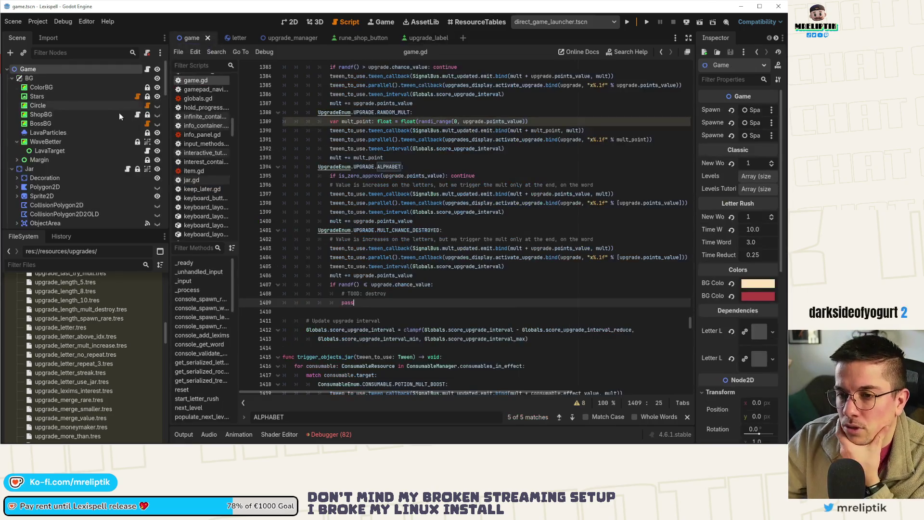
click(127, 169)
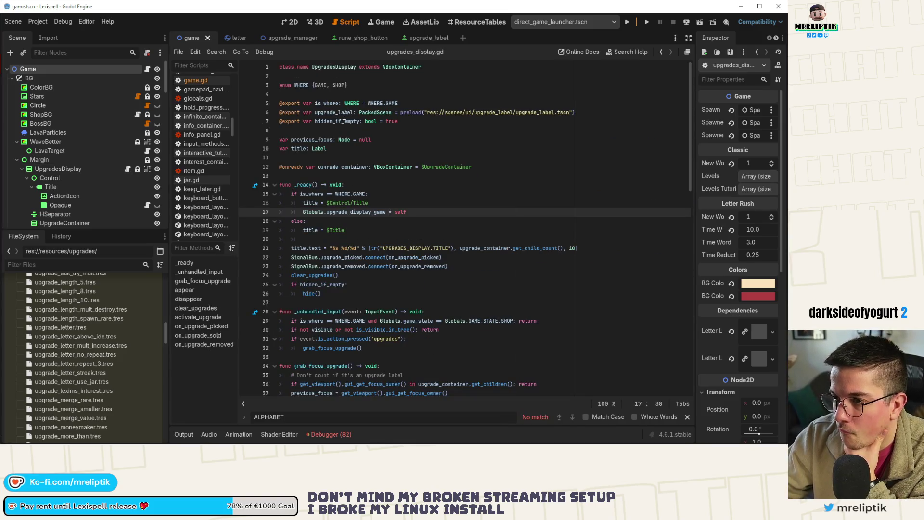
scroll(345, 113, down, 10)
click(215, 335)
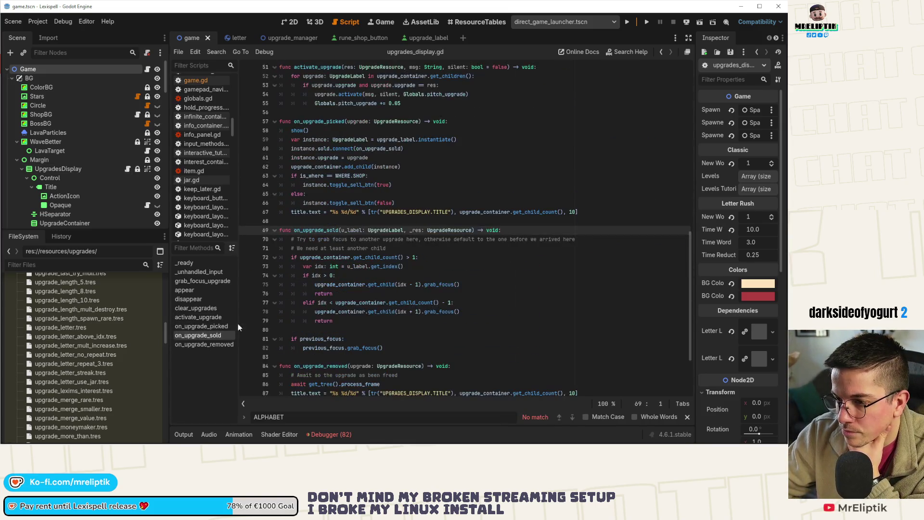
scroll(433, 285, down, 1)
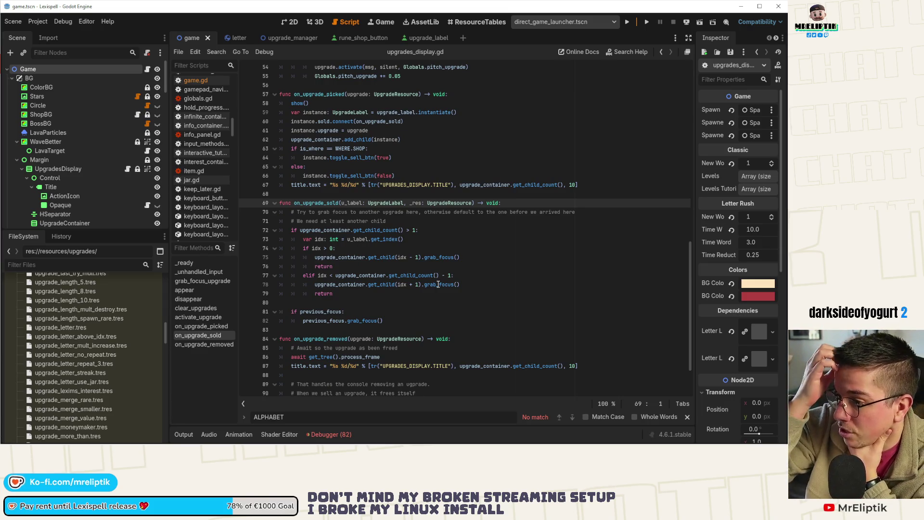
scroll(373, 270, down, 2)
scroll(374, 270, down, 2)
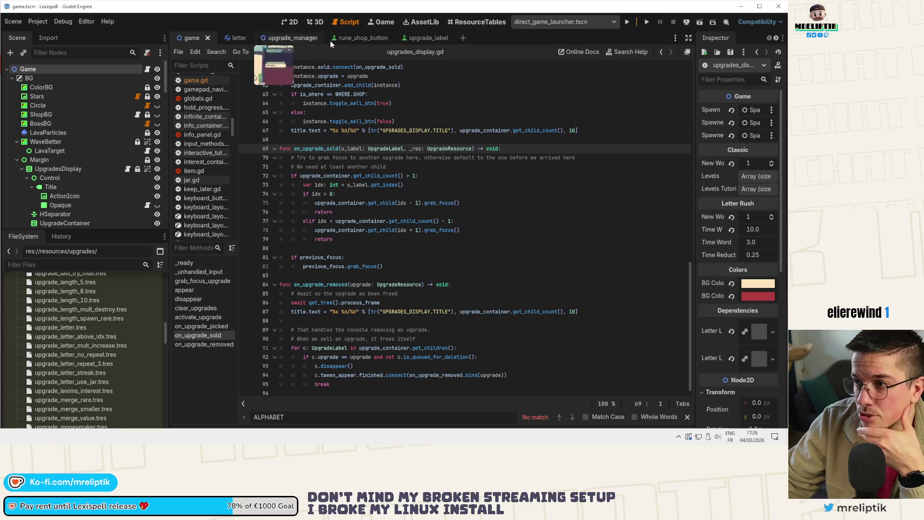
click(409, 38)
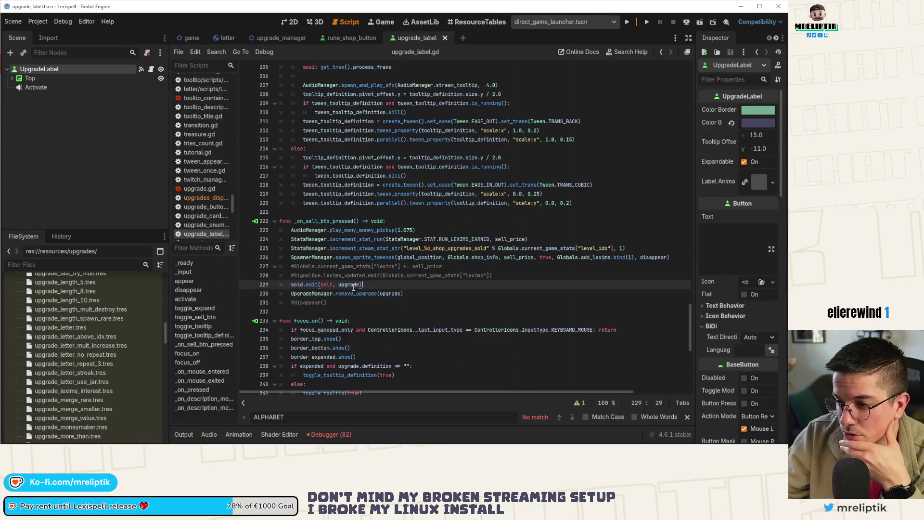
Step: Inspect the UpgradeManager.remove_upgrade(upgrade) call on line 230, then open upgrade_manager.gd
drag(404, 294, 291, 295)
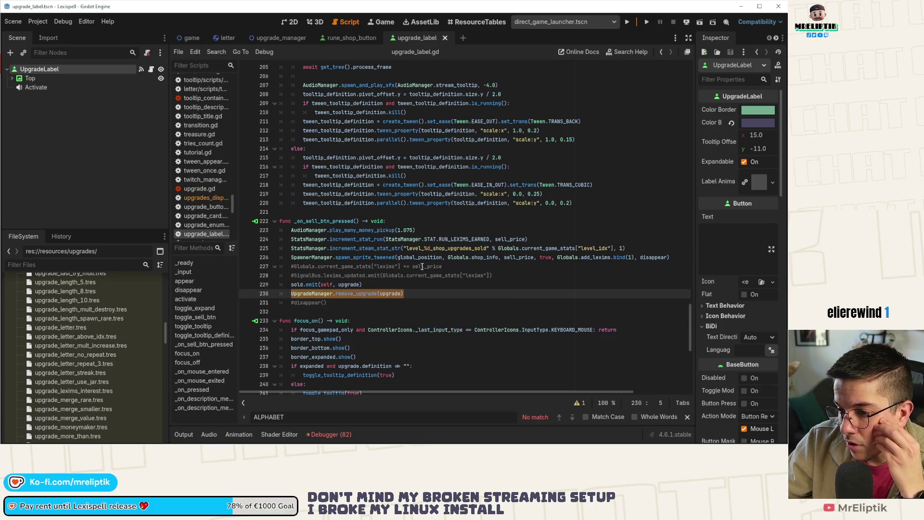
scroll(390, 258, down, 2)
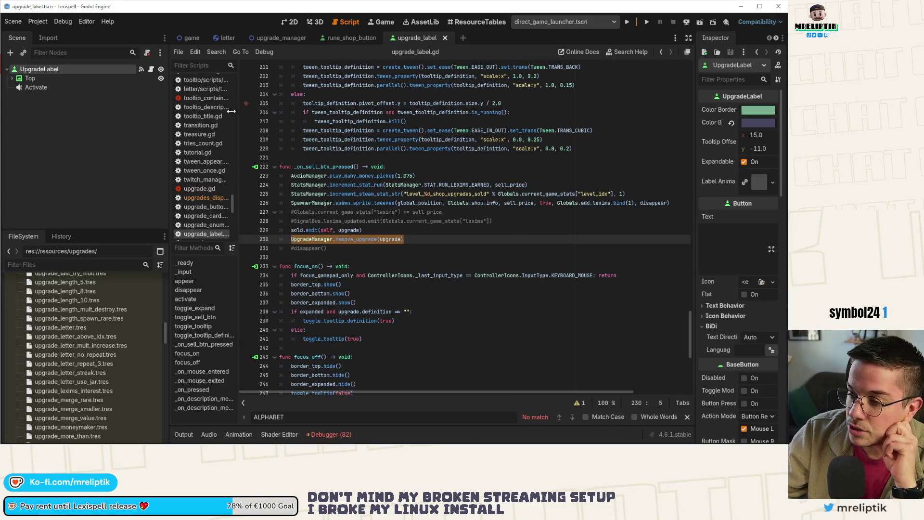
click(423, 239)
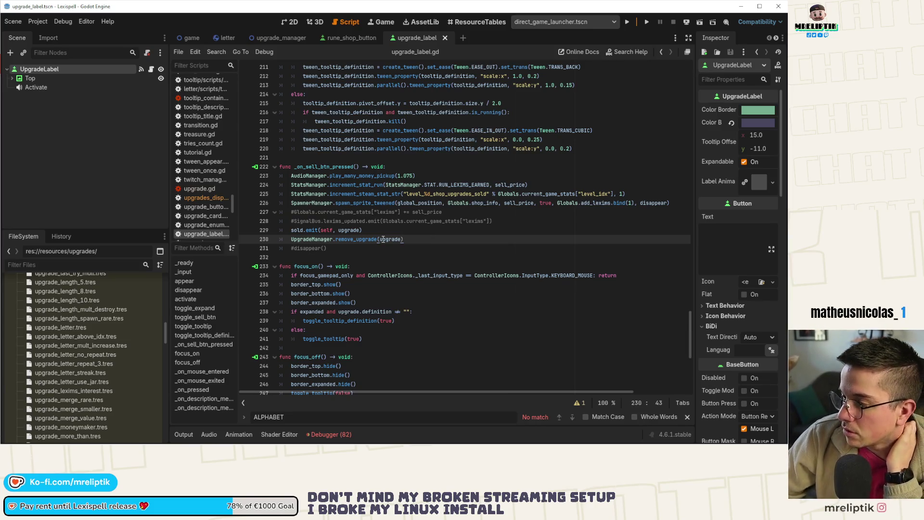
click(252, 41)
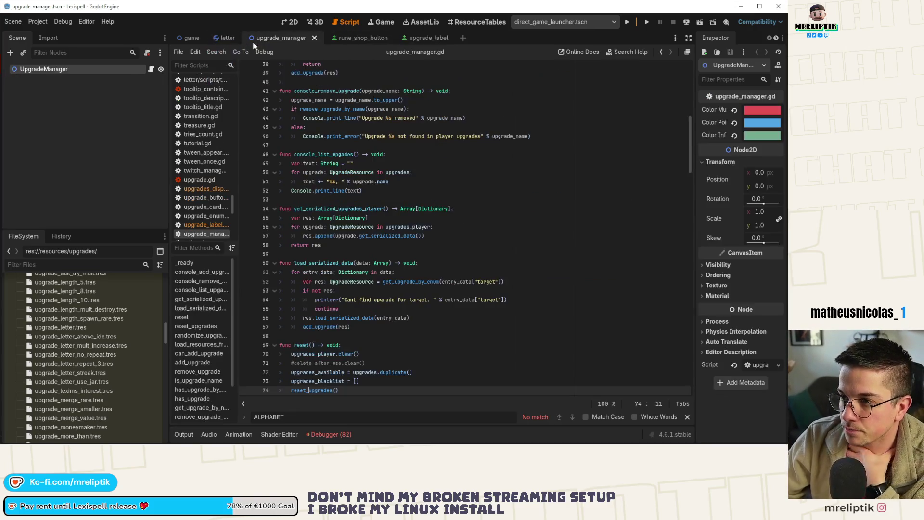
Step: Replace pass with UpgradeManager.remove_upgrade(upgrade) and start a SignalBus.upgrade_destroyed line
click(183, 39)
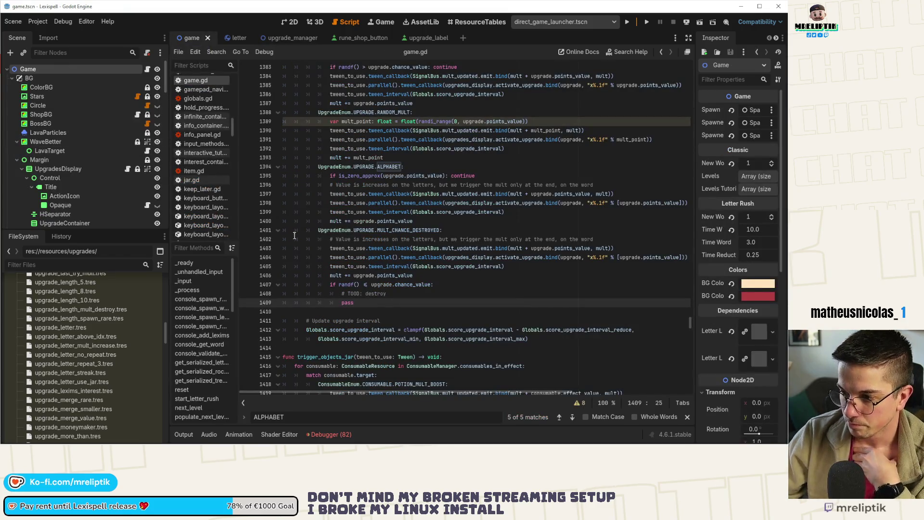
key(BackSpace)
key(BackSpace)
key(BackSpace)
text(UpgradeManager.remove_upgrade(upgrade))
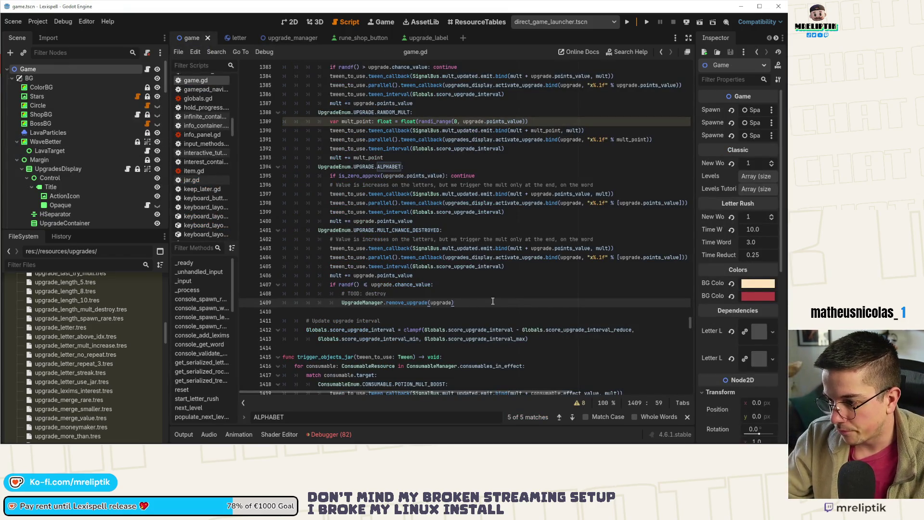
key(Return)
text(SignalBus.)
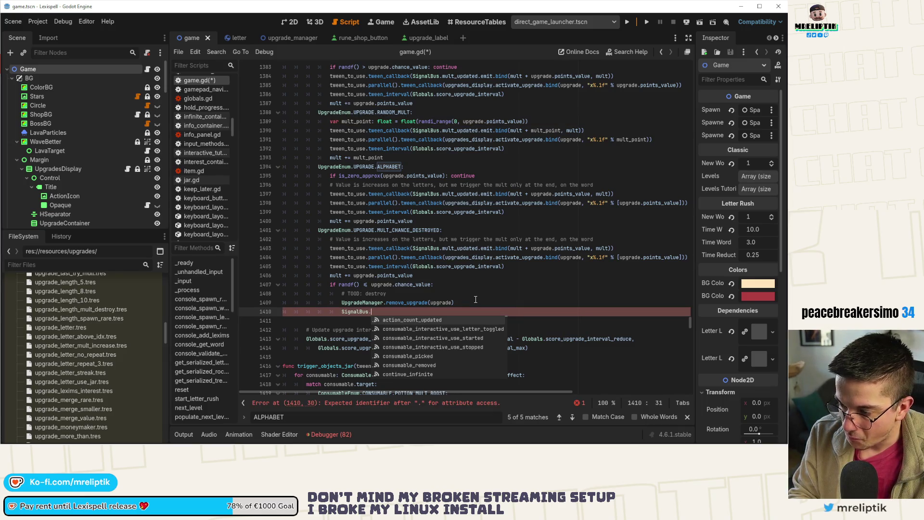
text(upgrade)
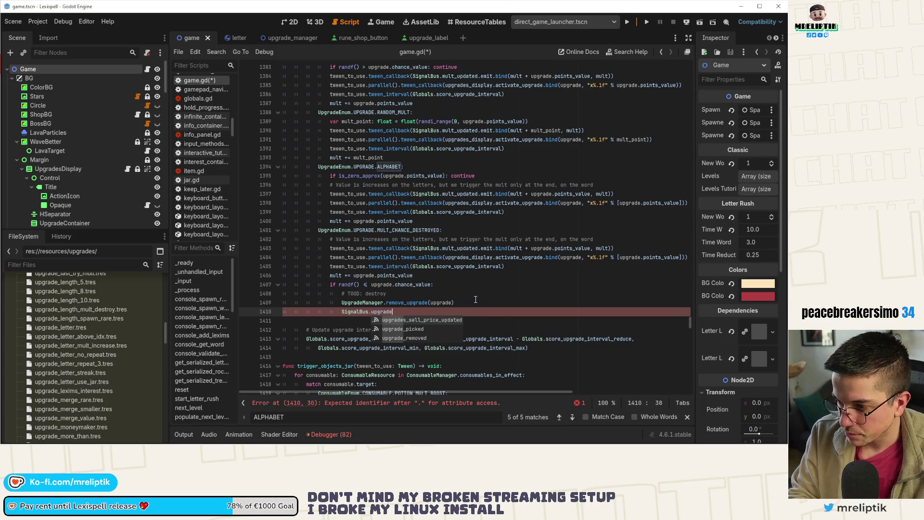
text(_dest)
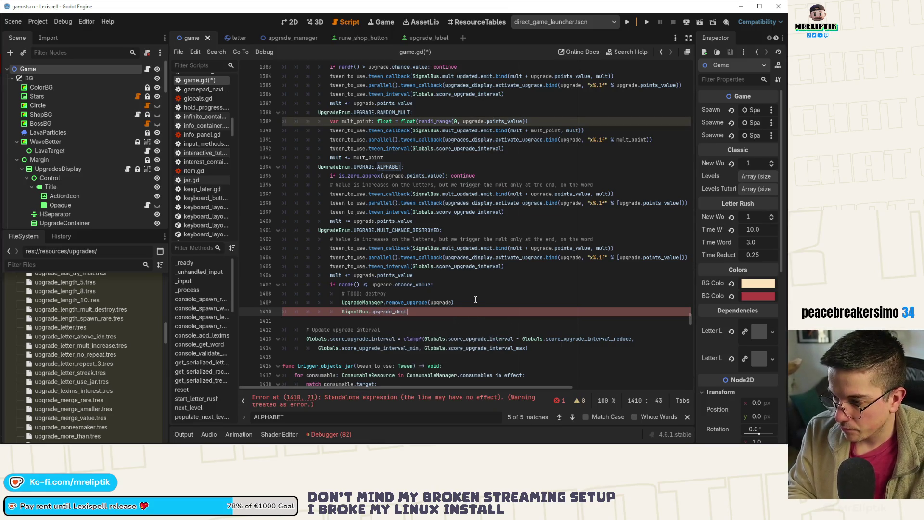
text(royed()
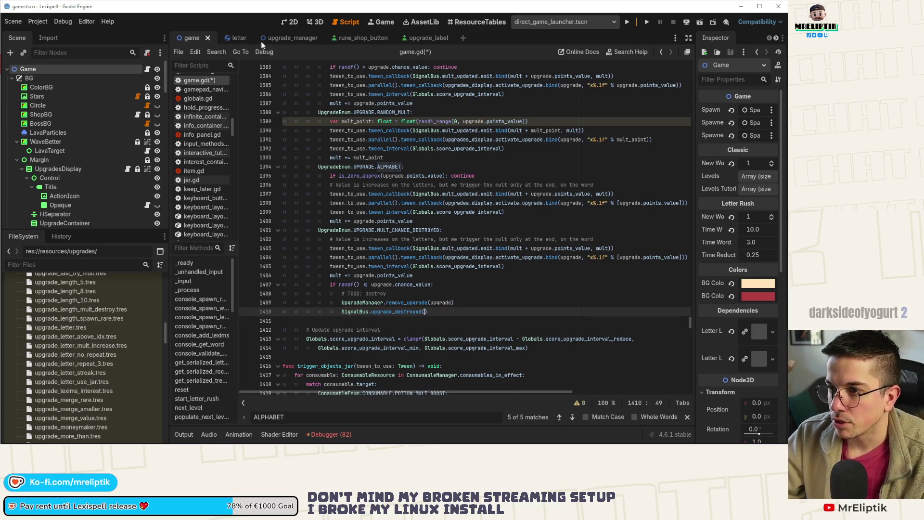
Step: Check UpgradesDisplay's on_upgrade_removed and the remove_upgrade definition, then return to game.gd
click(54, 160)
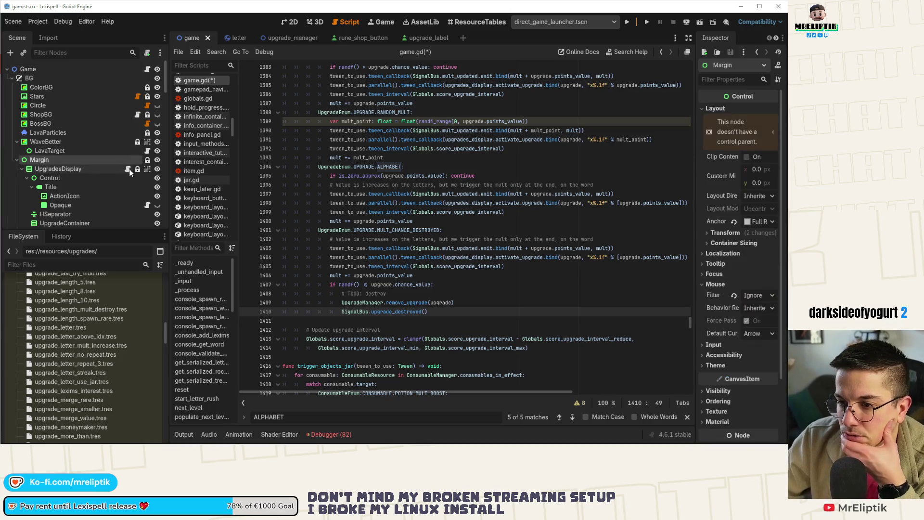
click(128, 169)
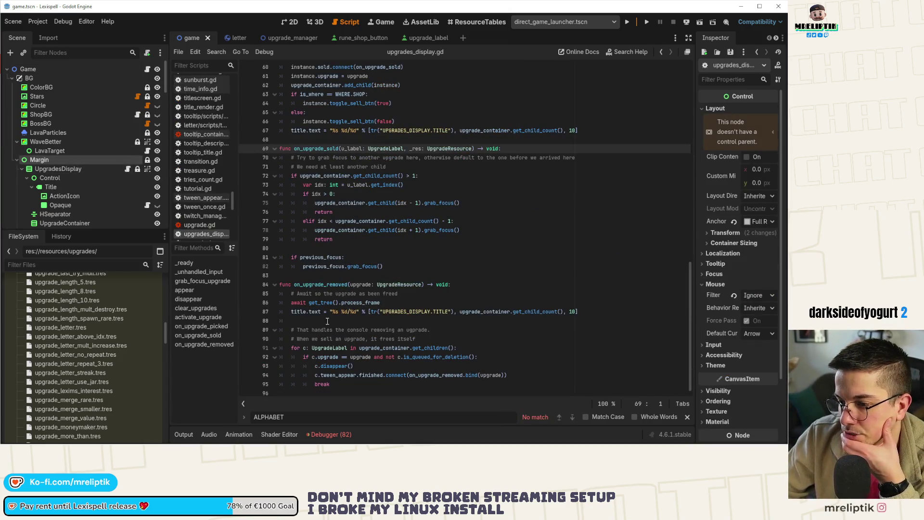
double_click(318, 285)
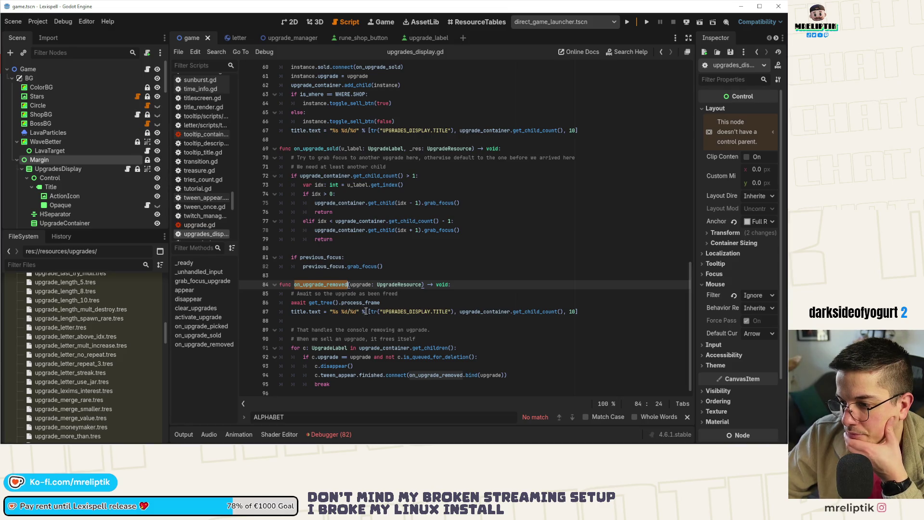
double_click(329, 284)
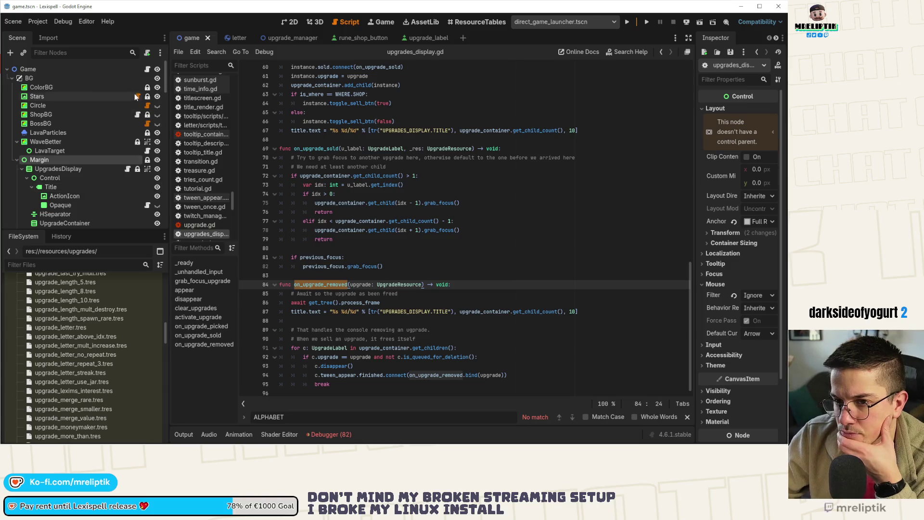
click(147, 71)
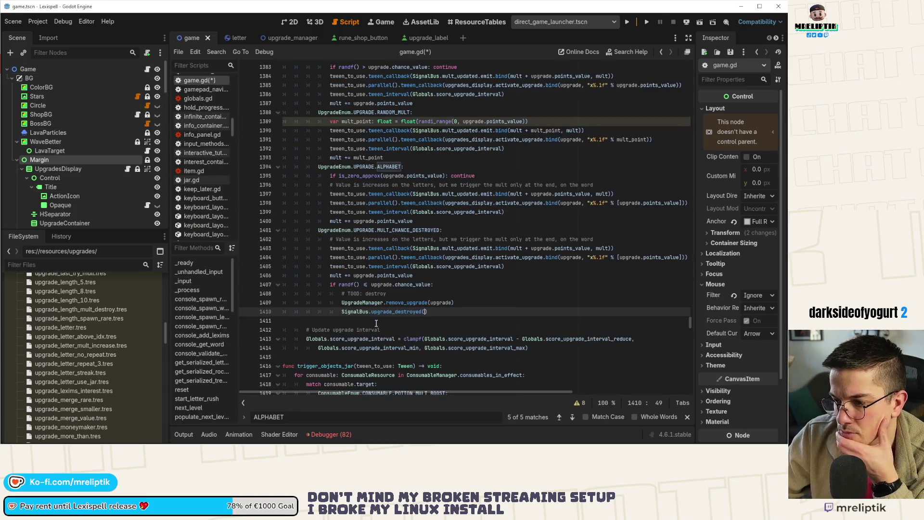
click(384, 302)
ctrl+click(409, 302)
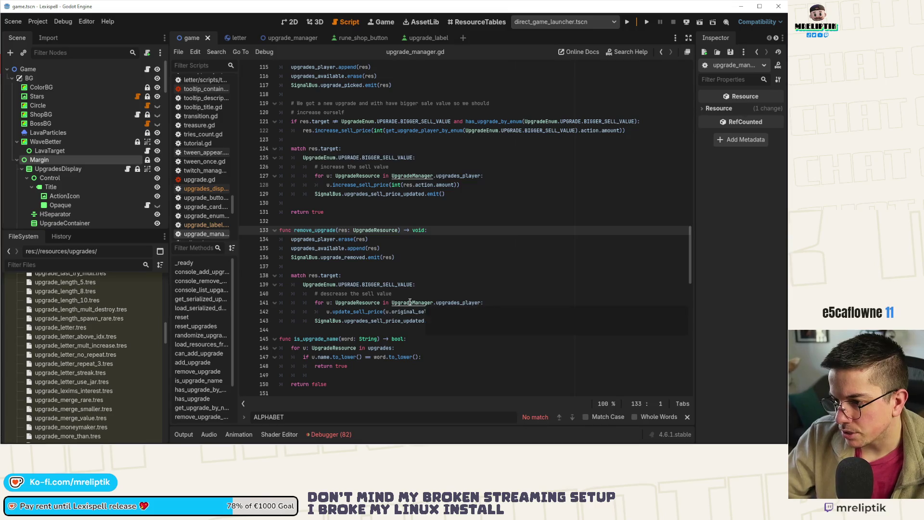
click(145, 68)
Step: Delete the upgrade_destroyed signal line and the old TODO destroy comment, saving the script
click(438, 312)
key(ctrl+shift+k)
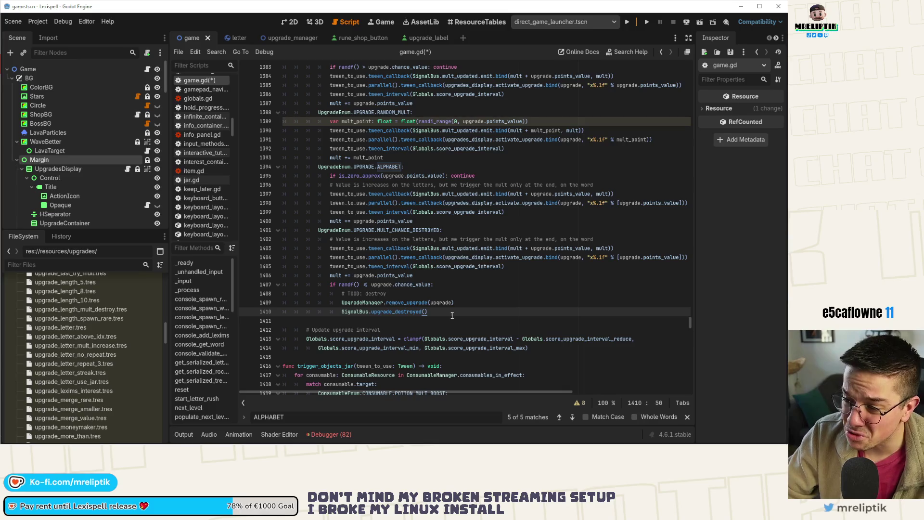
key(ctrl+s)
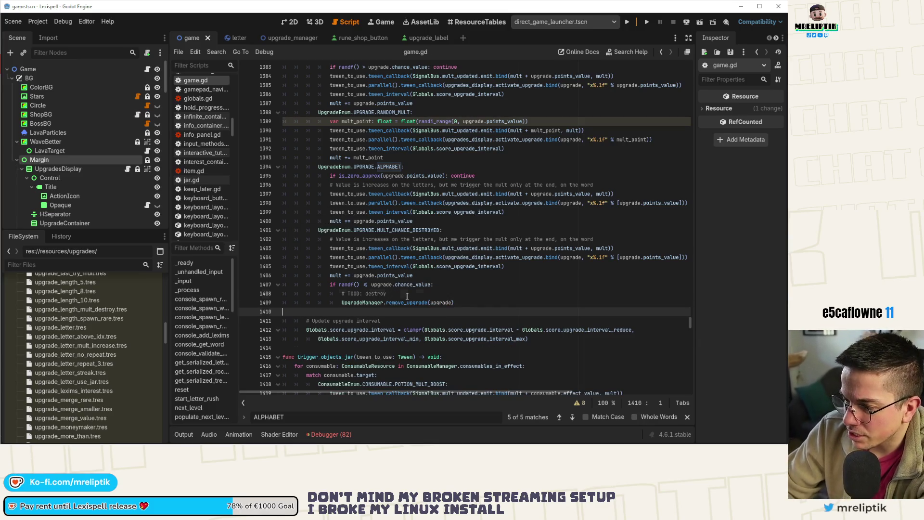
click(408, 295)
key(ctrl+shift+k)
key(ctrl+s)
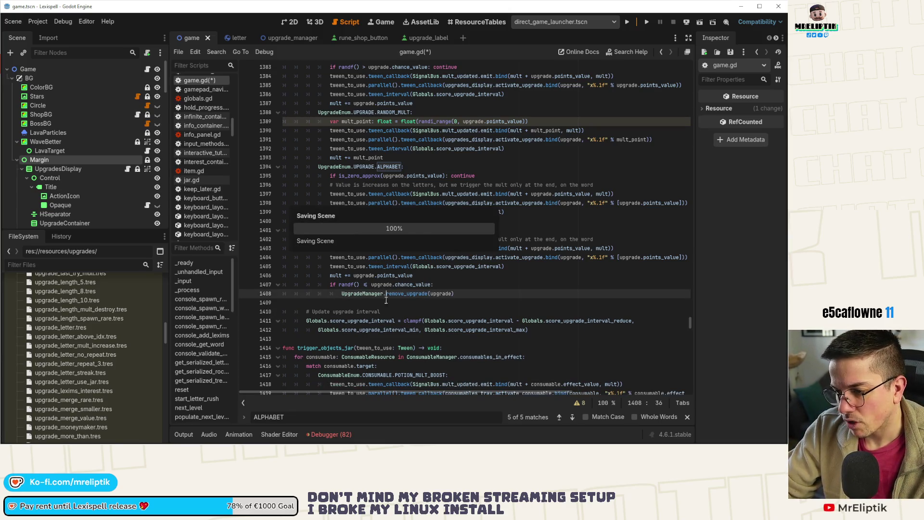
Step: Add a '# TODO: vfx to show removing?' comment under the chance check
click(458, 284)
key(Return)
text(# )
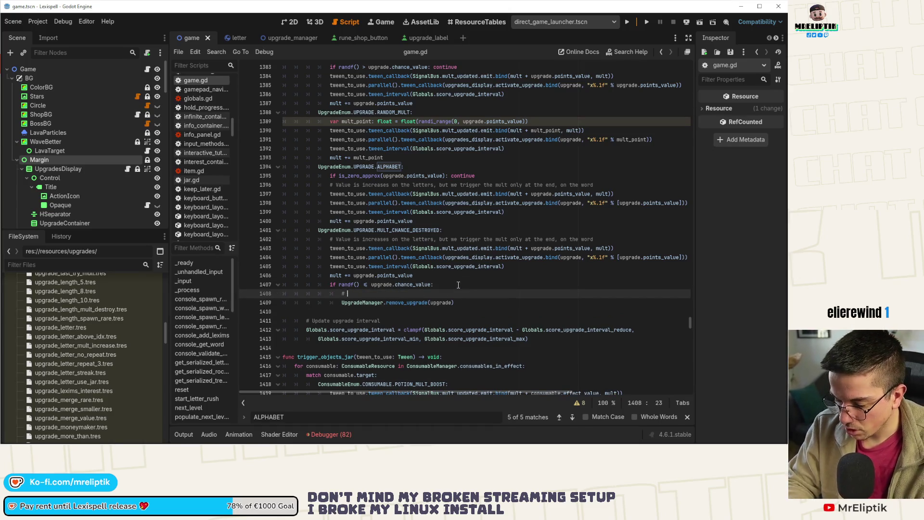
text(TODO: vfx to show removing?)
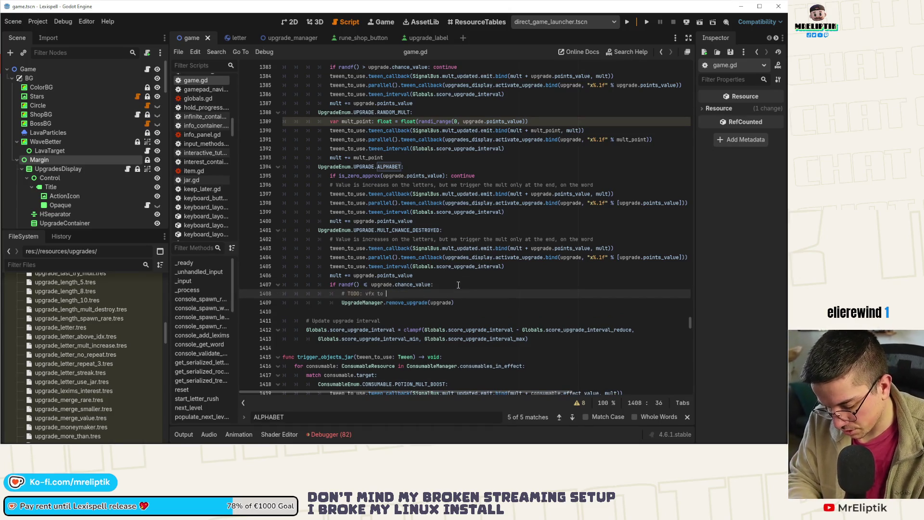
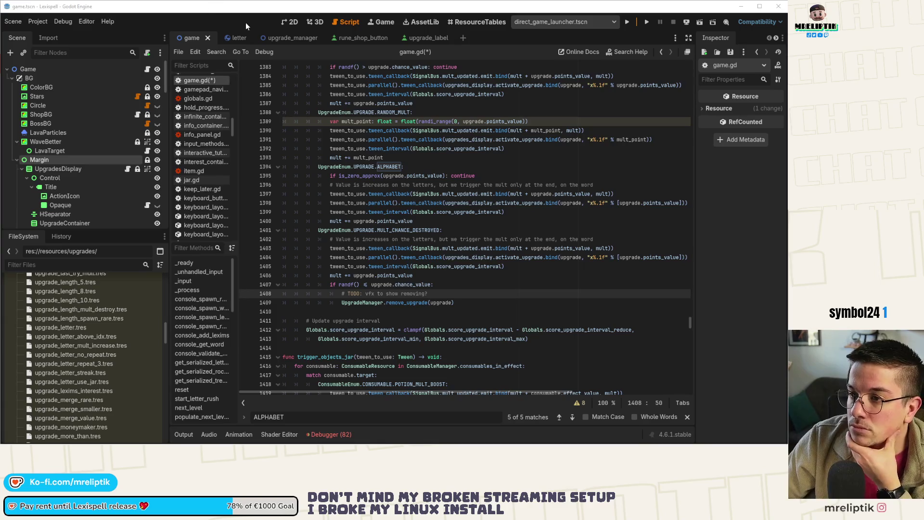
Step: Switch to the upgrade_label scene and select its Top node
click(424, 38)
click(291, 22)
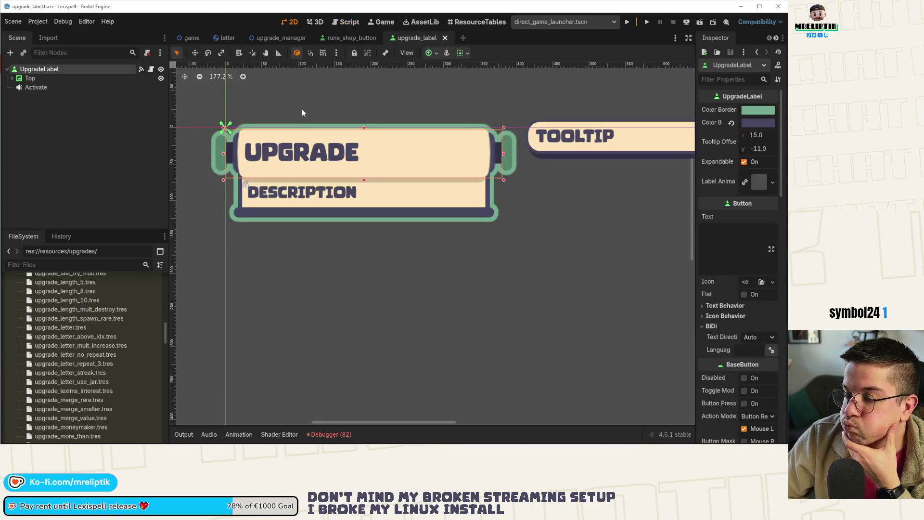
scroll(299, 96, up, 2)
click(45, 78)
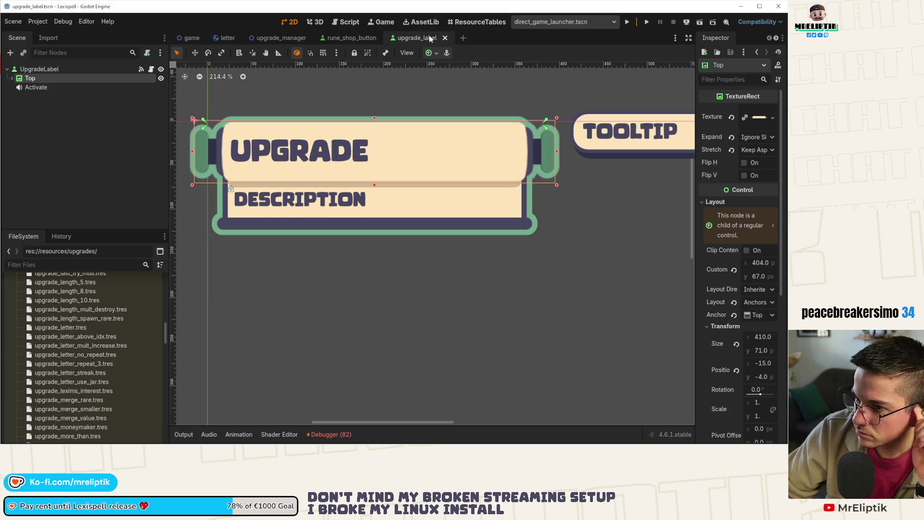
Step: Close the rune_shop_button tab, check the debugger from the game scene, and run the project
click(358, 38)
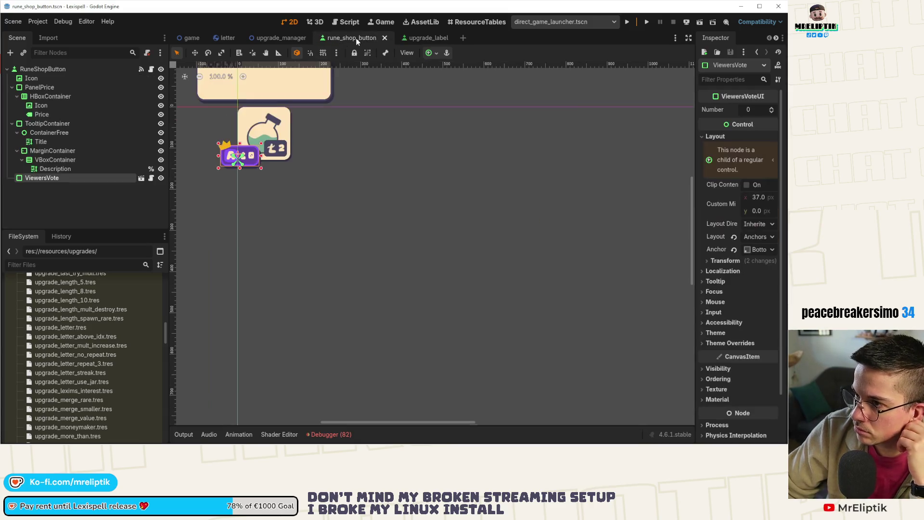
middle_click(344, 39)
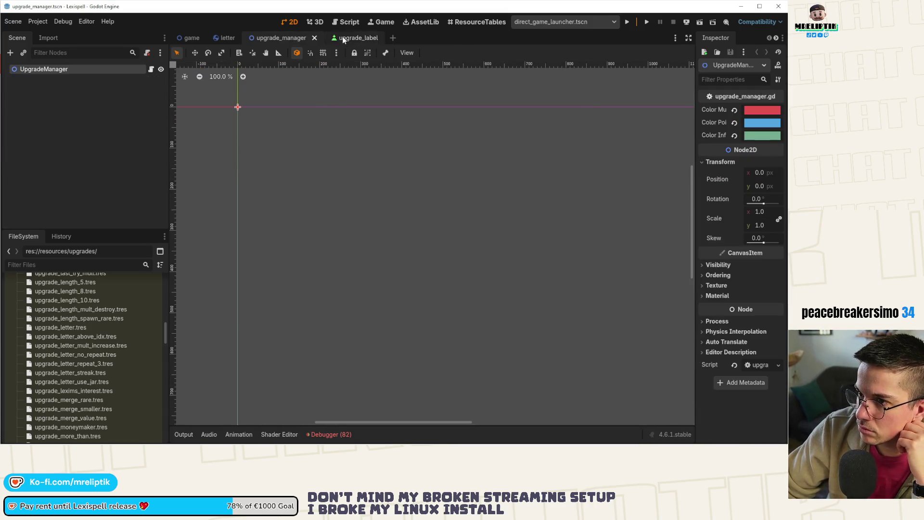
click(191, 39)
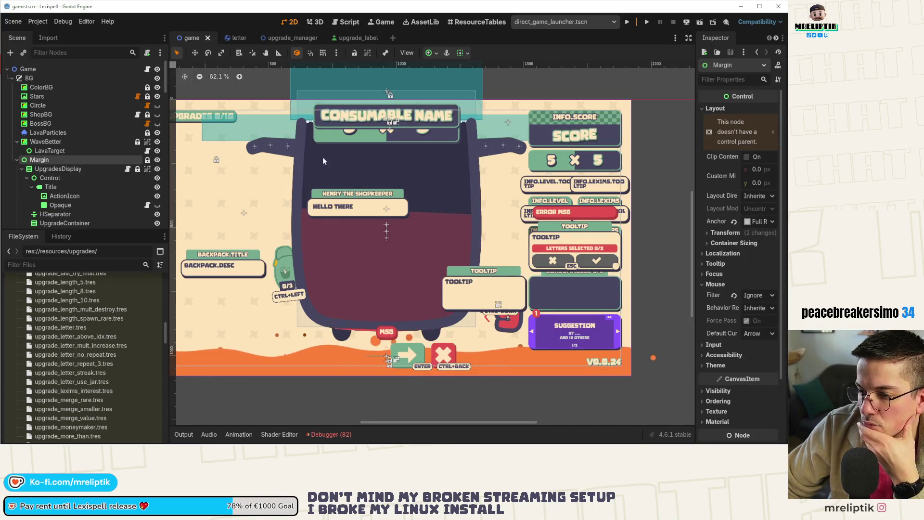
scroll(318, 289, left, 2)
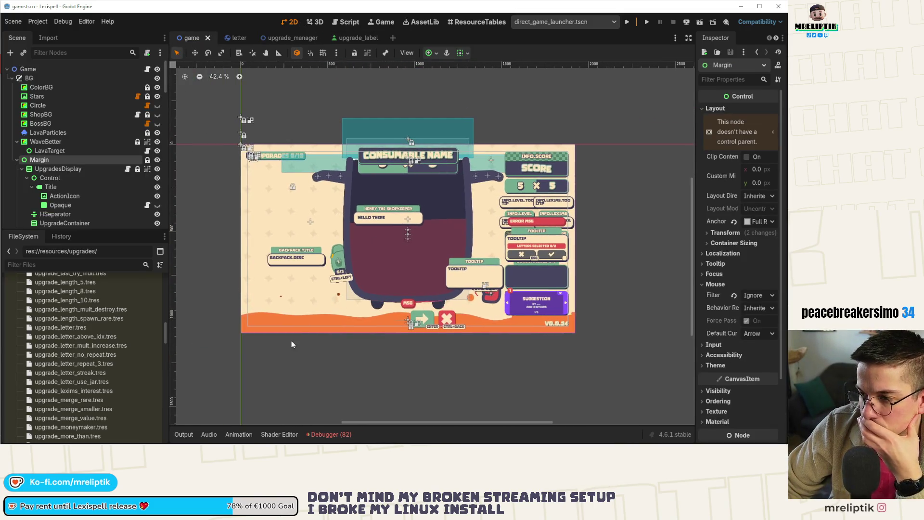
click(329, 431)
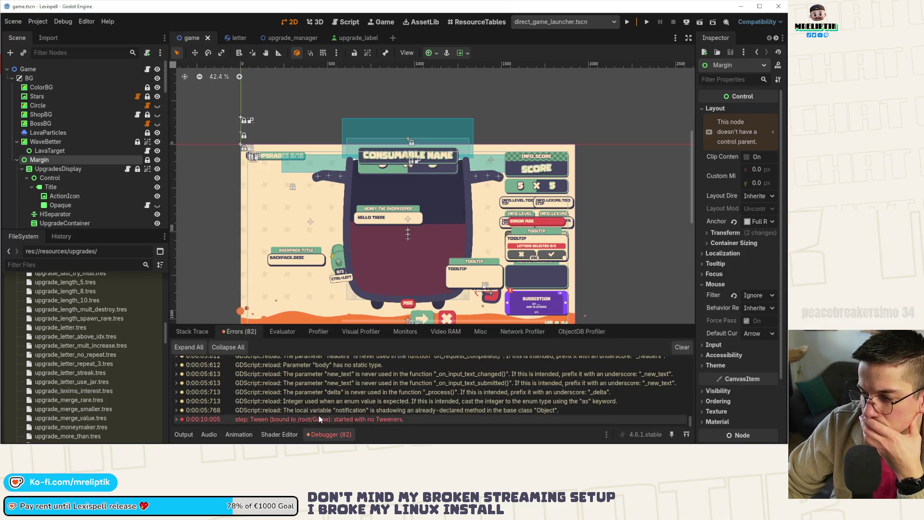
click(330, 429)
click(627, 21)
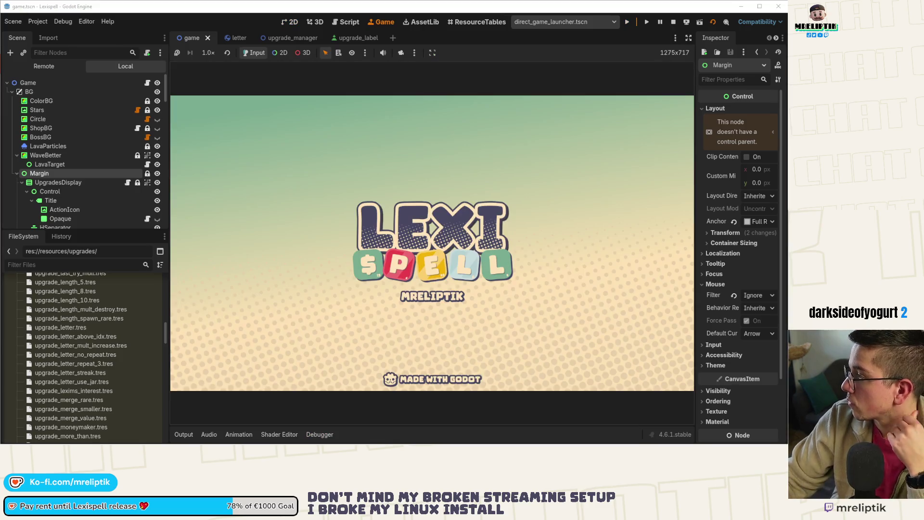
key(alt+Tab)
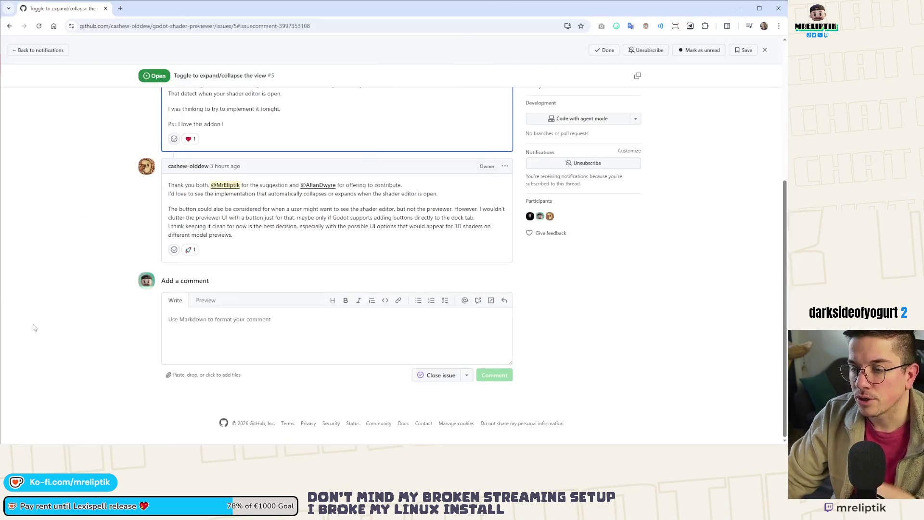
Step: React with a rocket to the repository owner's reply, raising its count to 2
scroll(96, 281, up, 5)
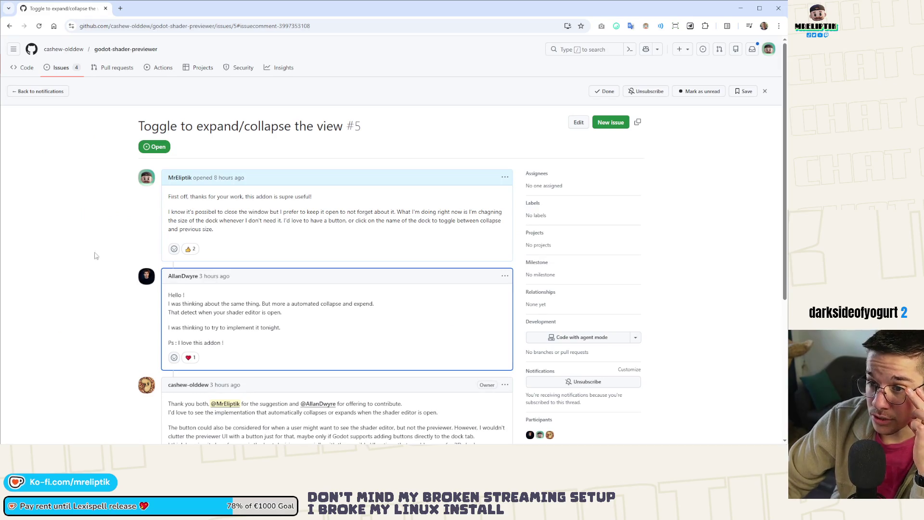
scroll(103, 208, down, 3)
scroll(141, 199, down, 2)
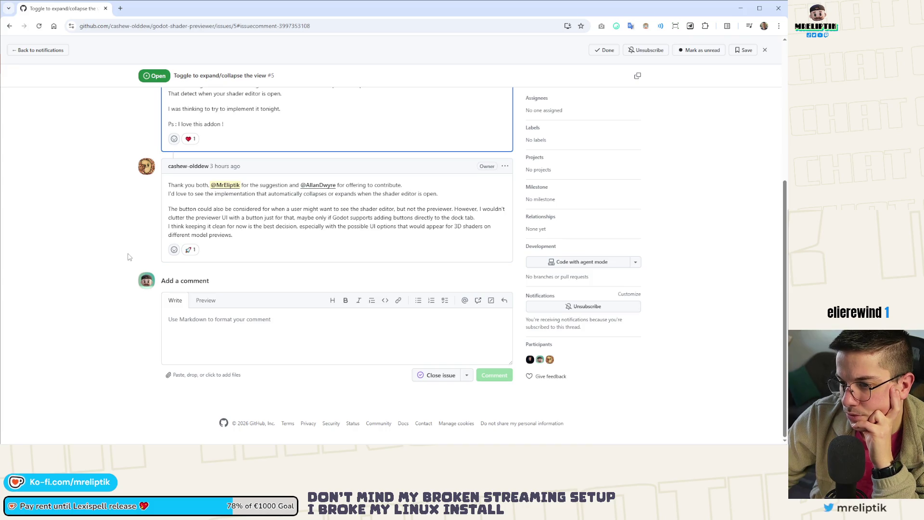
mouse_move(197, 254)
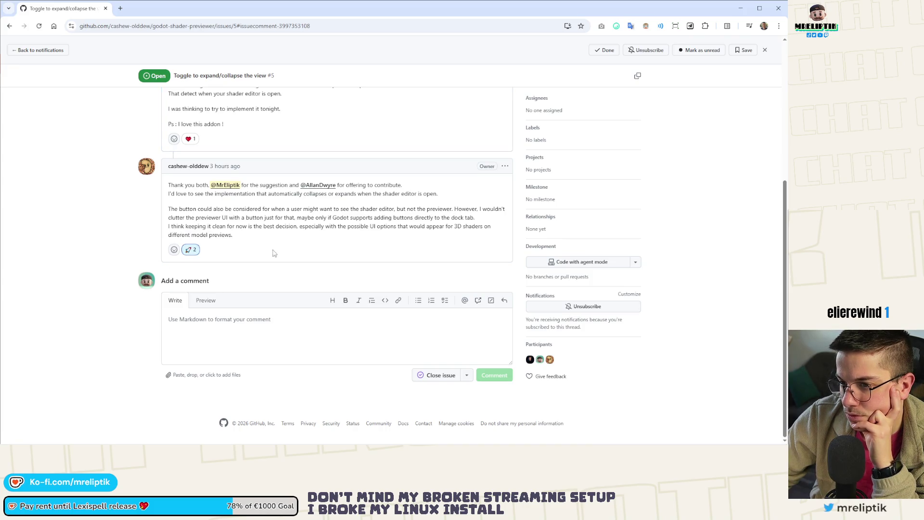
scroll(273, 257, up, 5)
click(63, 49)
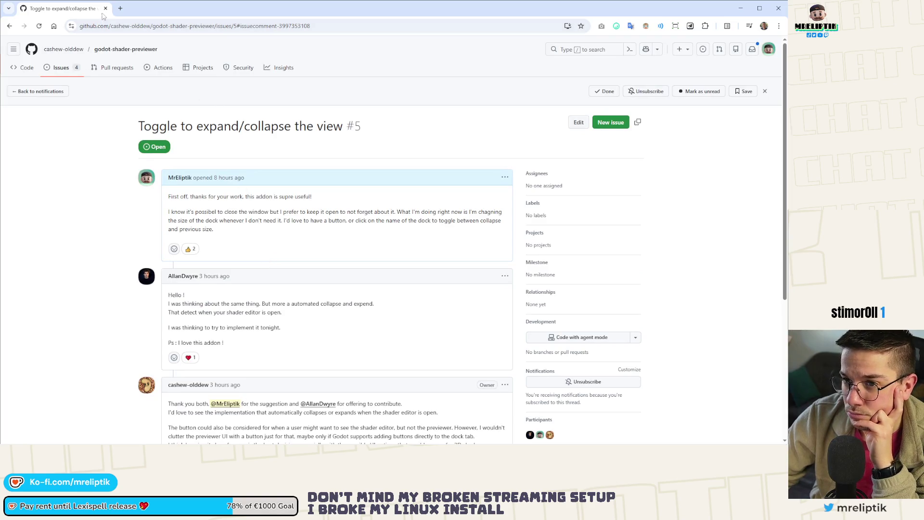
key(alt+Tab)
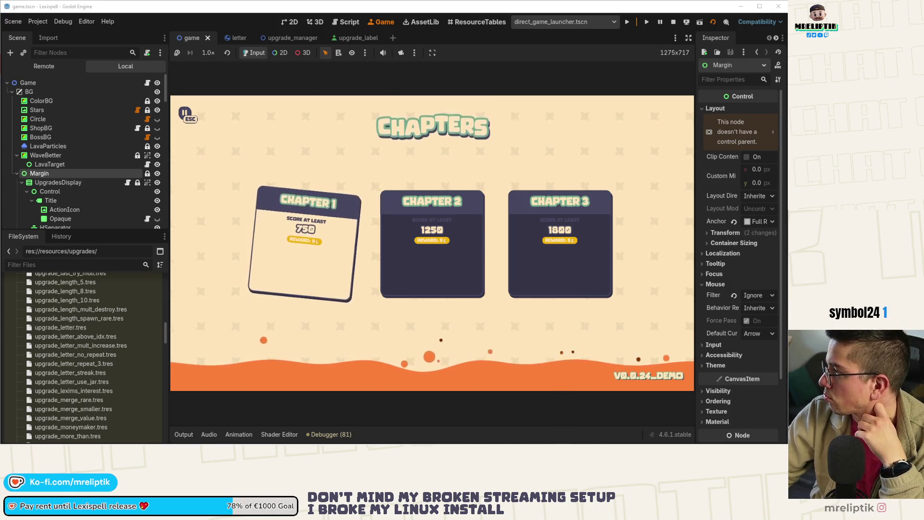
Step: Start Chapter 1, open the debug panel with D, and add the GAMBLER upgrade
click(283, 252)
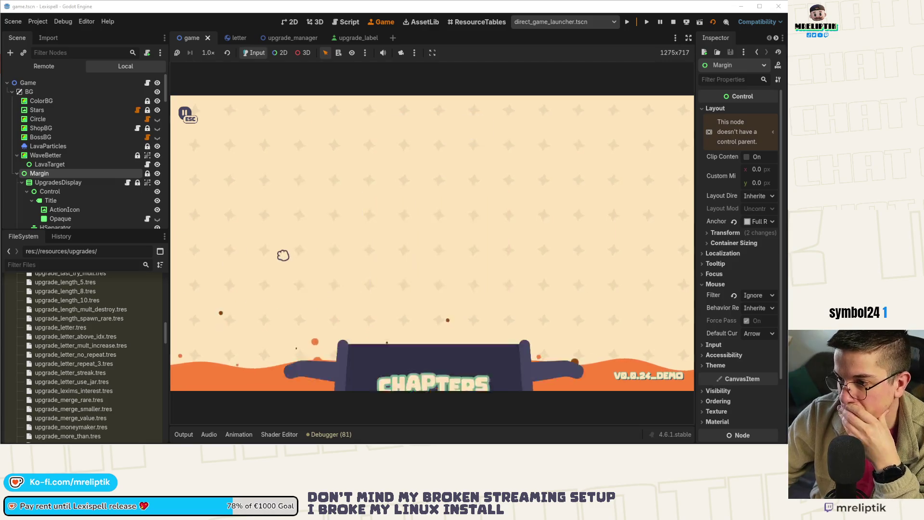
key(d)
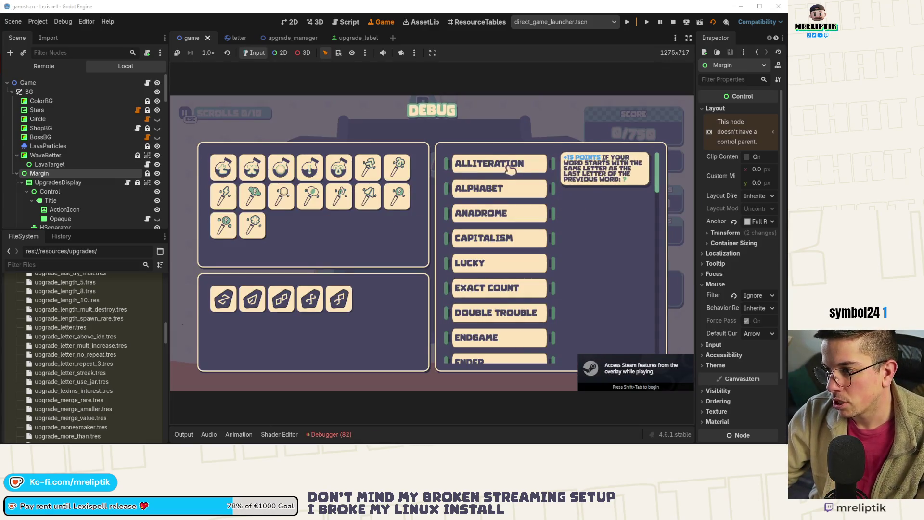
scroll(506, 300, down, 3)
scroll(507, 300, down, 5)
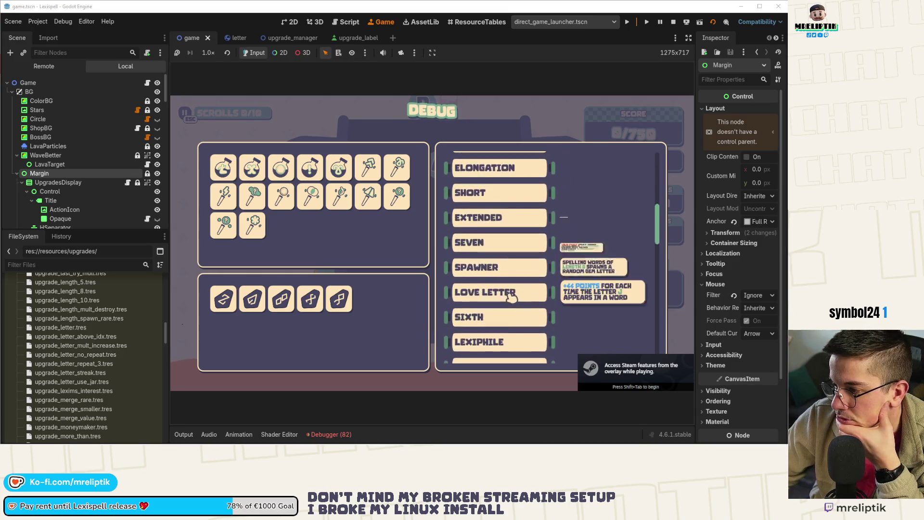
scroll(526, 284, down, 10)
click(502, 269)
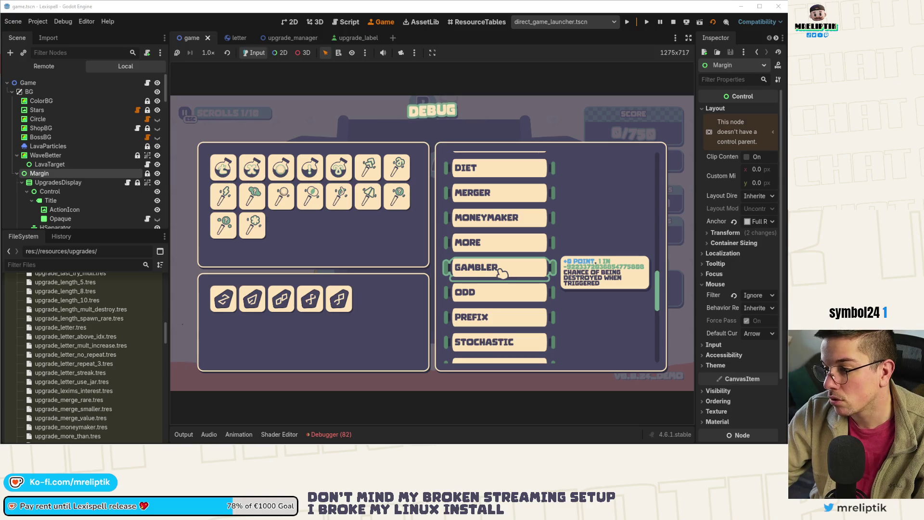
Step: Open the upgrade_mult_chance_destroyed.tres resource to view its properties
scroll(89, 347, down, 5)
scroll(94, 366, down, 2)
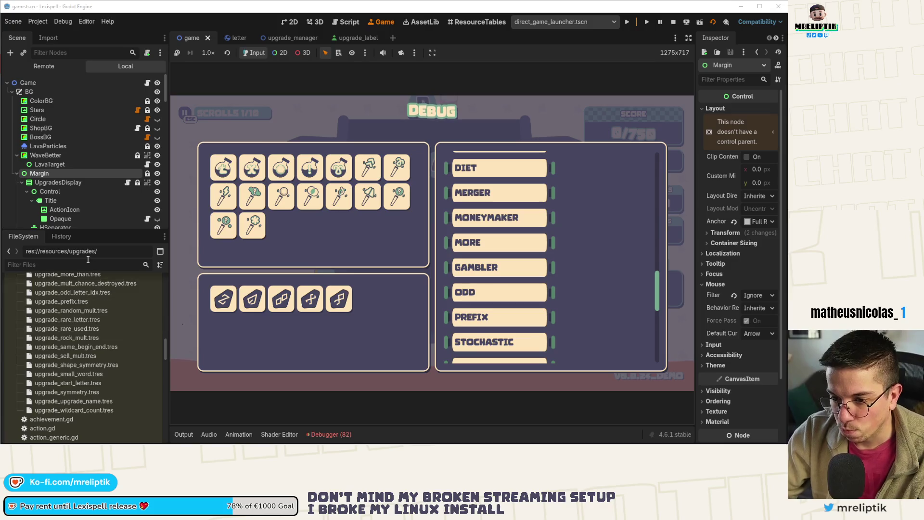
click(93, 284)
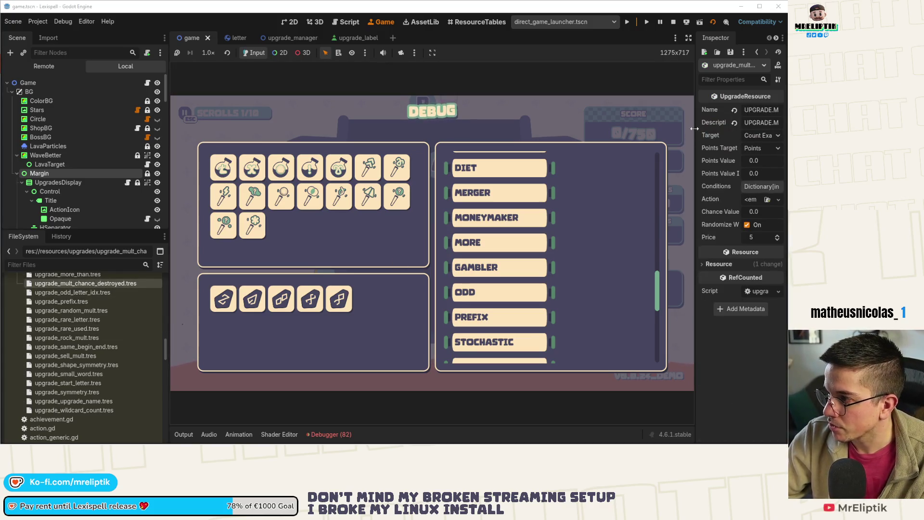
Step: Set the target to Mult Chance Destroyed, Chance Value 0.2, adjust the Price, and save
drag(697, 129, 485, 130)
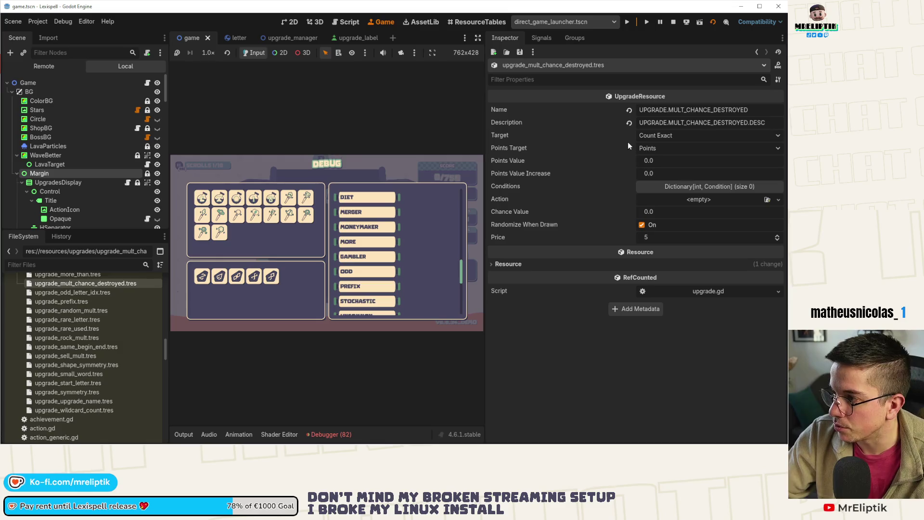
click(660, 136)
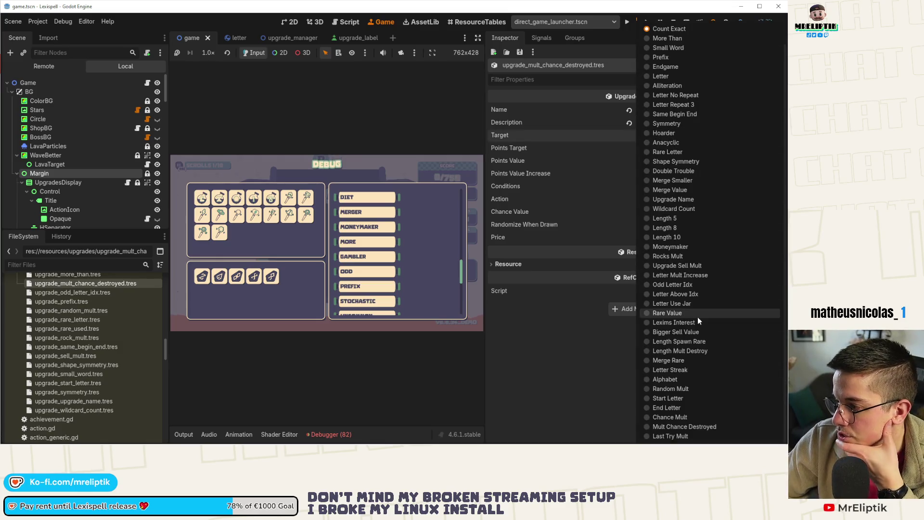
click(666, 425)
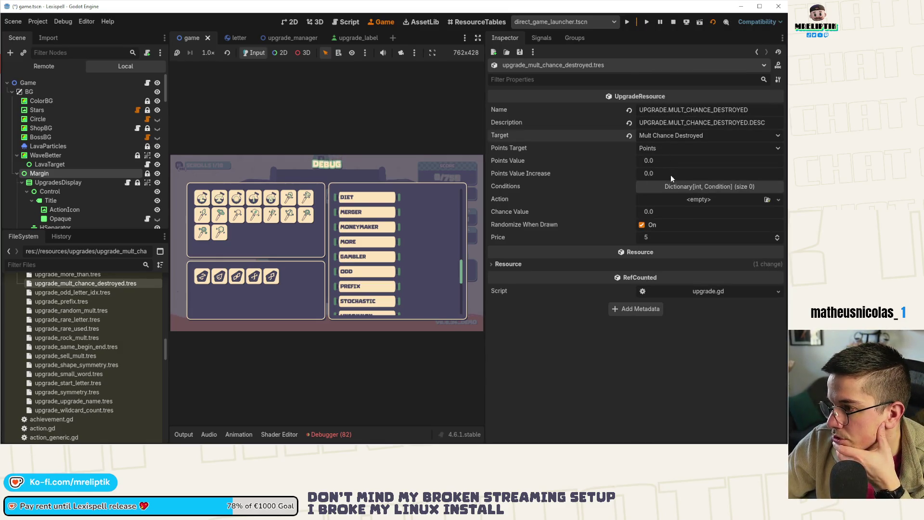
mouse_move(626, 444)
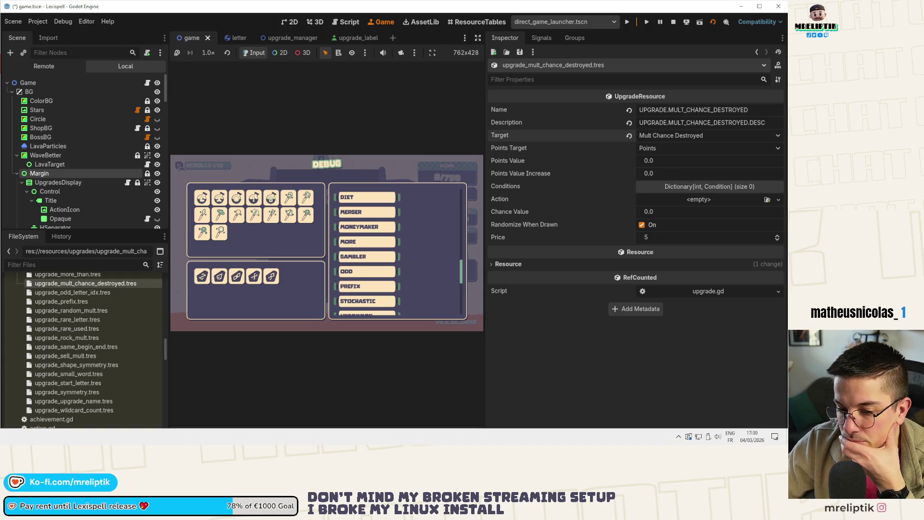
click(659, 213)
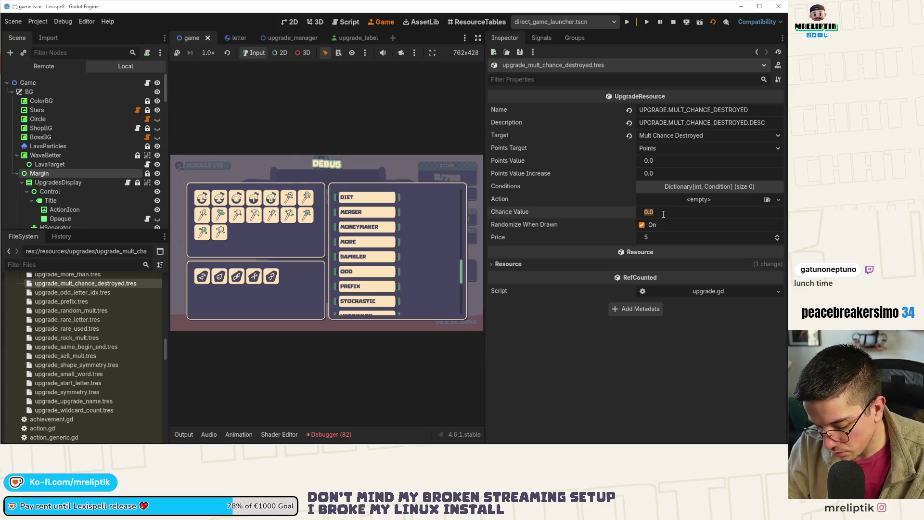
text(0.2)
key(Return)
click(658, 235)
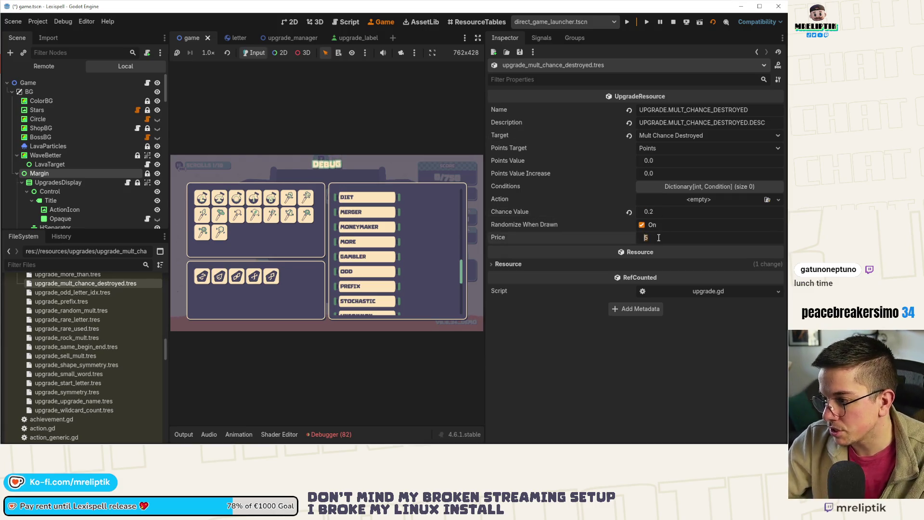
text(4)
key(Return)
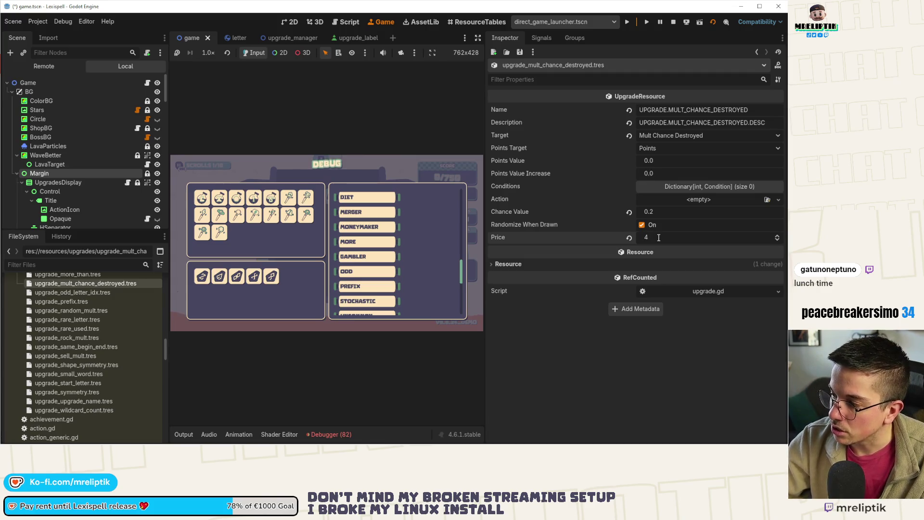
click(657, 238)
text(3)
key(ctrl+s)
Step: Set Points Value 10 with Points Target Mult, then stop and relaunch the game
click(667, 162)
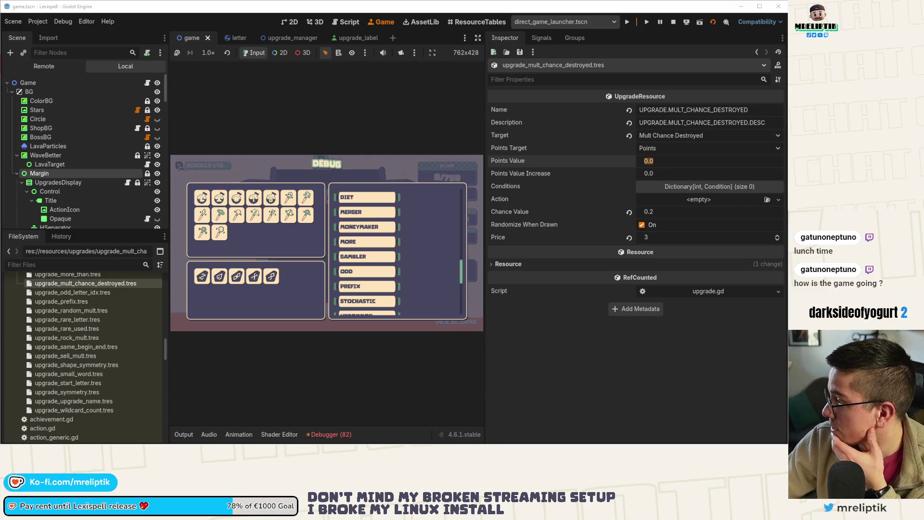
click(666, 159)
text(10)
key(Return)
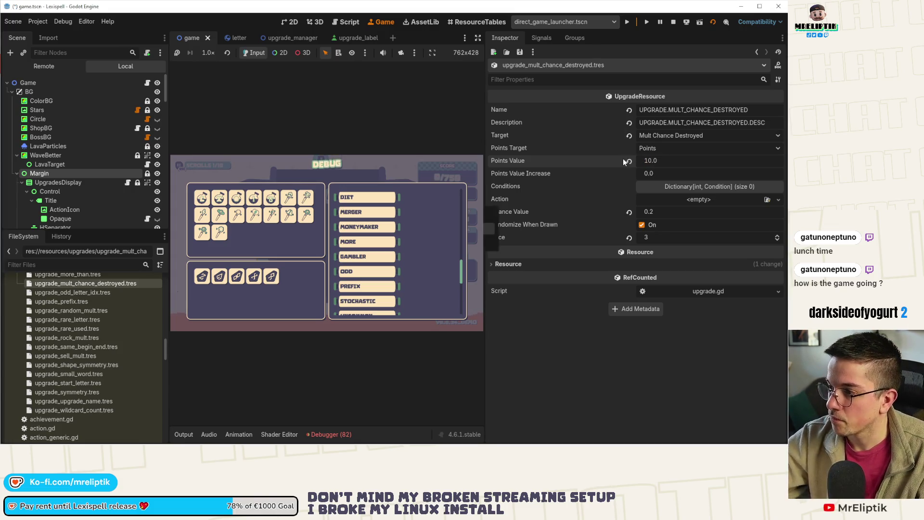
click(657, 149)
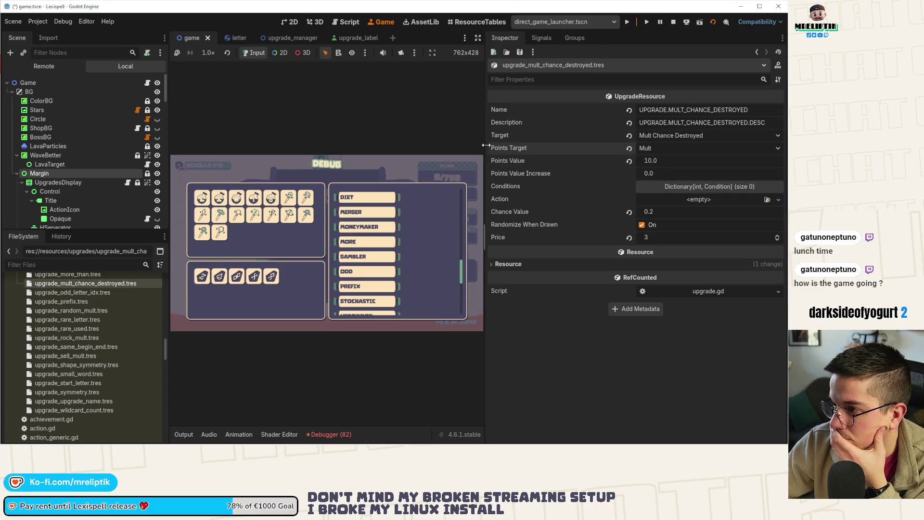
drag(486, 145, 654, 145)
click(673, 21)
click(624, 22)
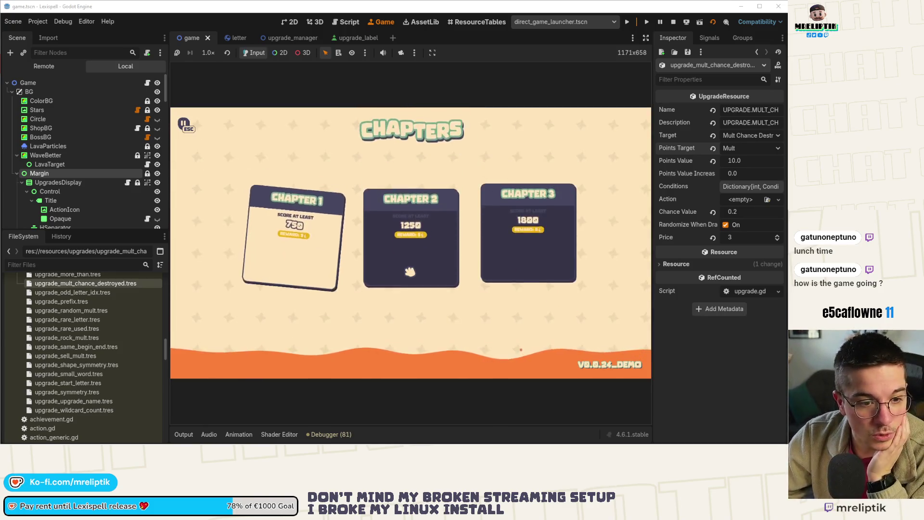
Step: Start Chapter 1 and add the Gambler upgrade through the 'debug' console command
click(252, 282)
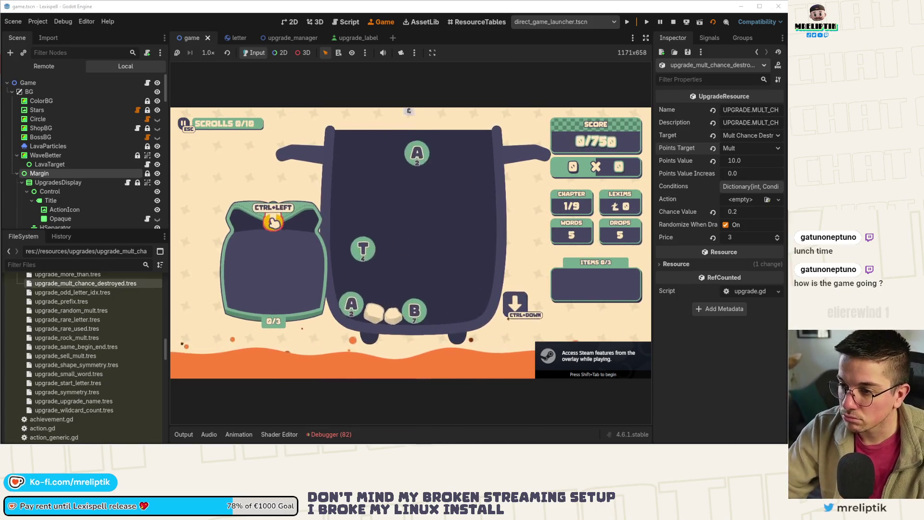
key(grave)
text(debug)
key(Return)
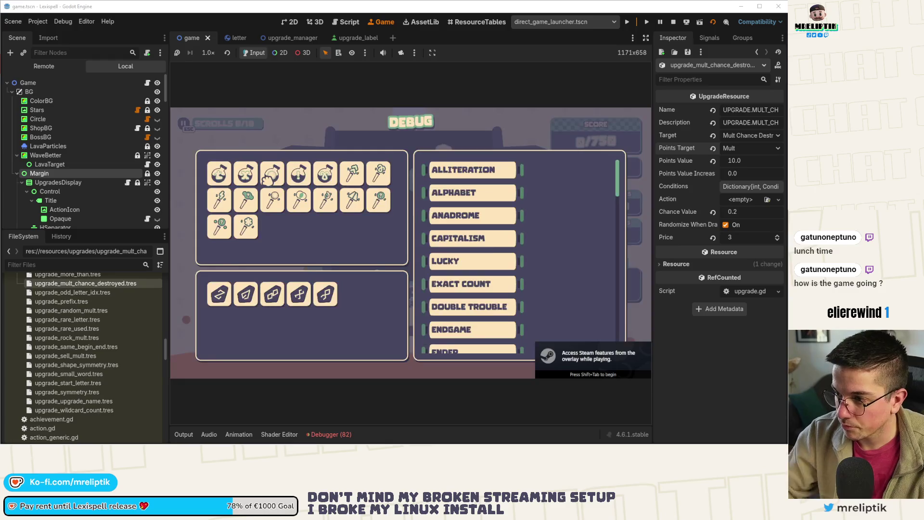
scroll(496, 264, down, 3)
scroll(491, 266, down, 3)
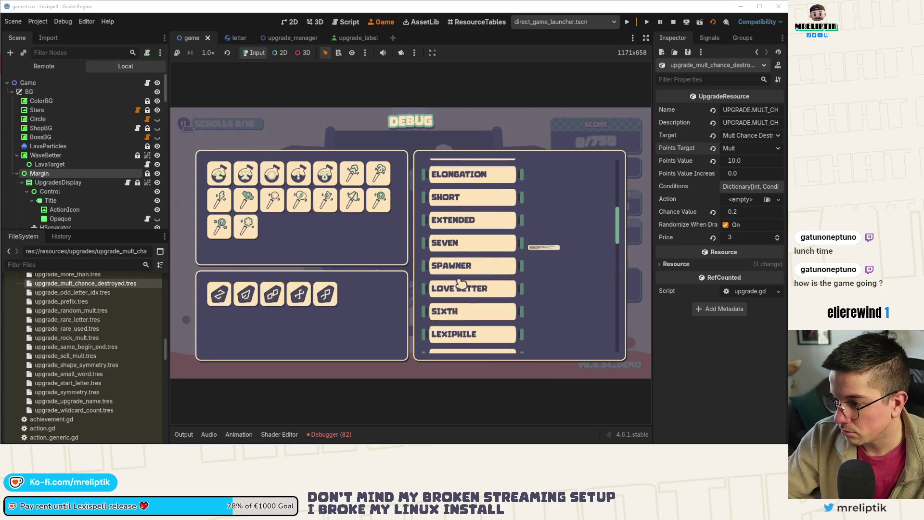
scroll(456, 270, down, 8)
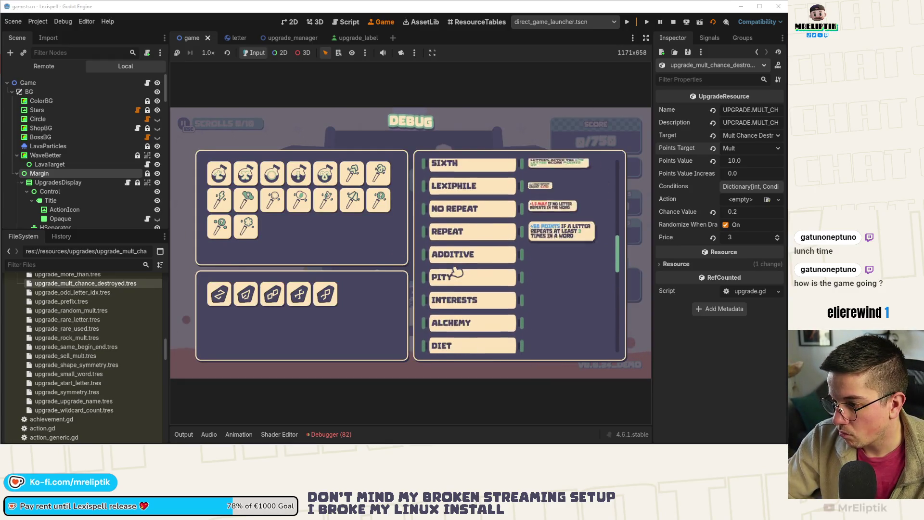
scroll(456, 267, down, 3)
scroll(458, 250, up, 1)
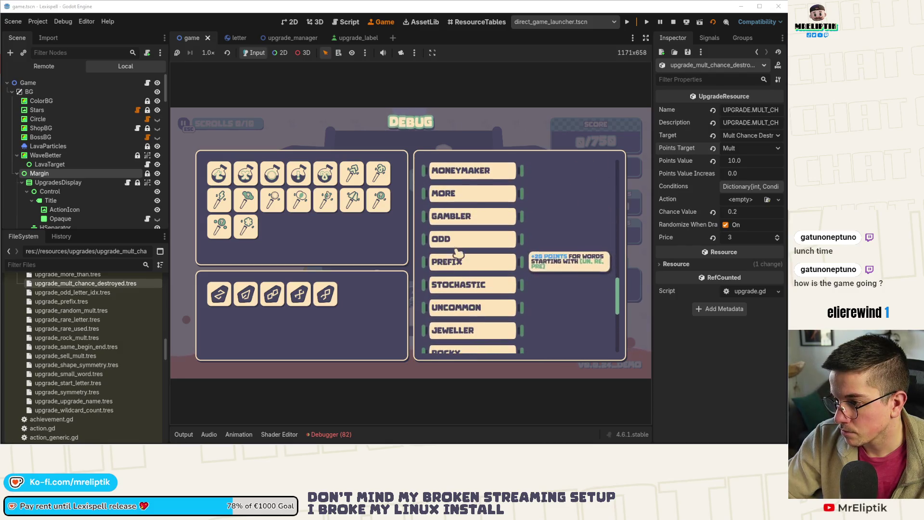
click(458, 221)
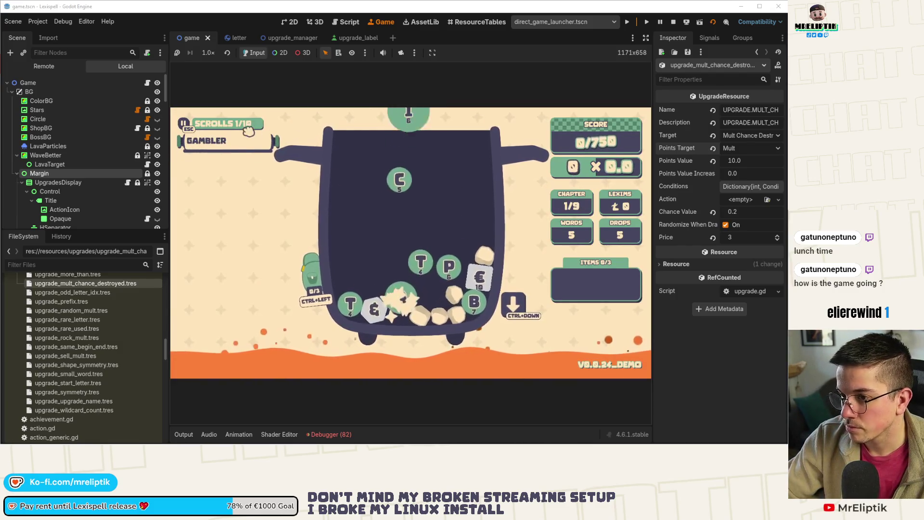
Step: Spell DIET and further words until chapter 1 clears at 1275/750
mouse_move(245, 141)
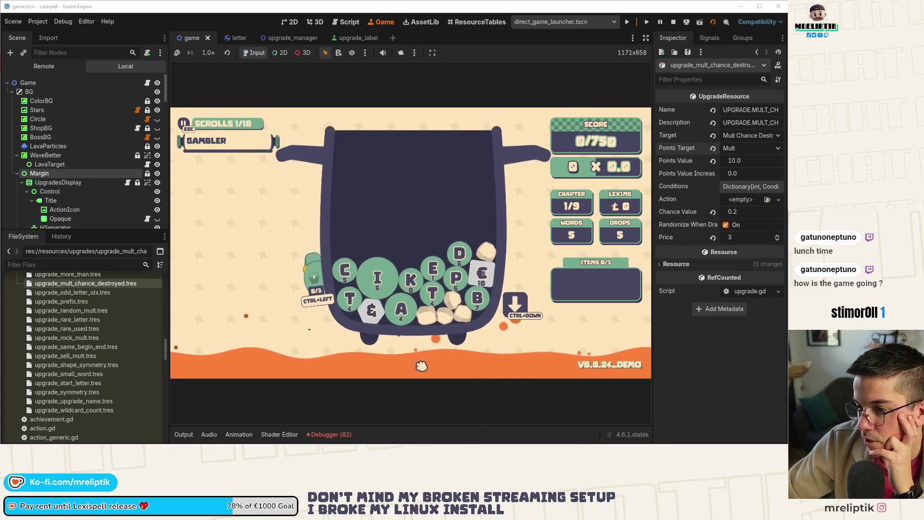
click(512, 302)
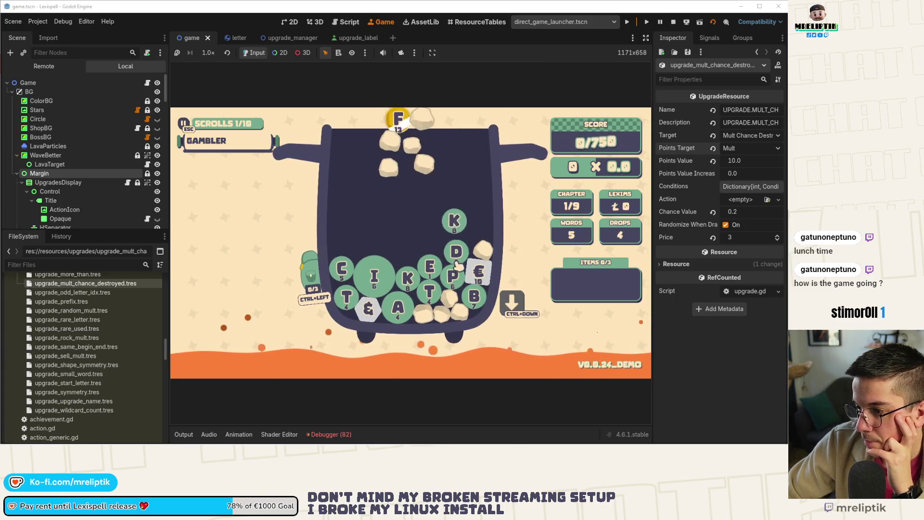
text(di)
click(430, 271)
click(430, 293)
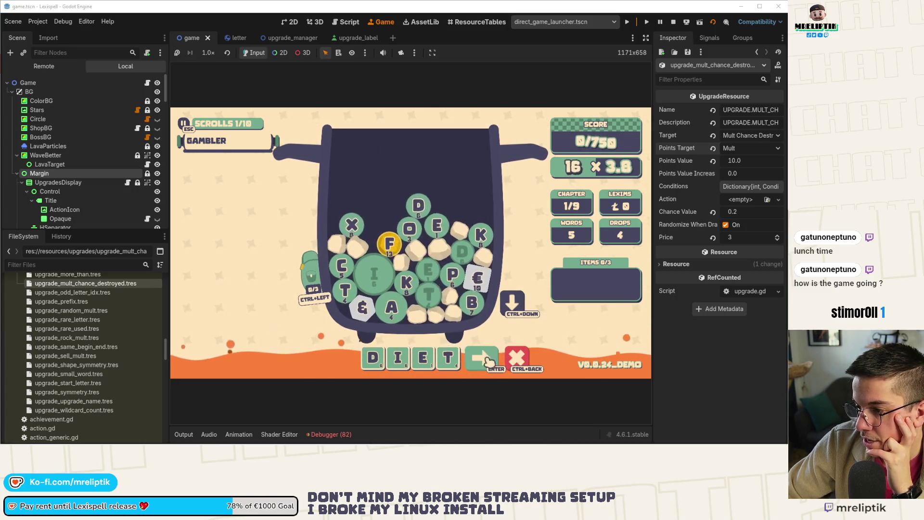
key(Return)
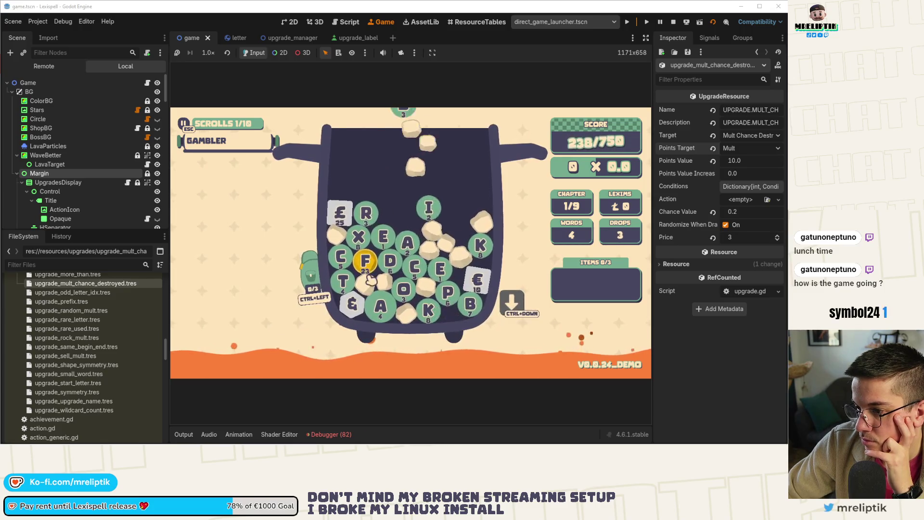
click(364, 271)
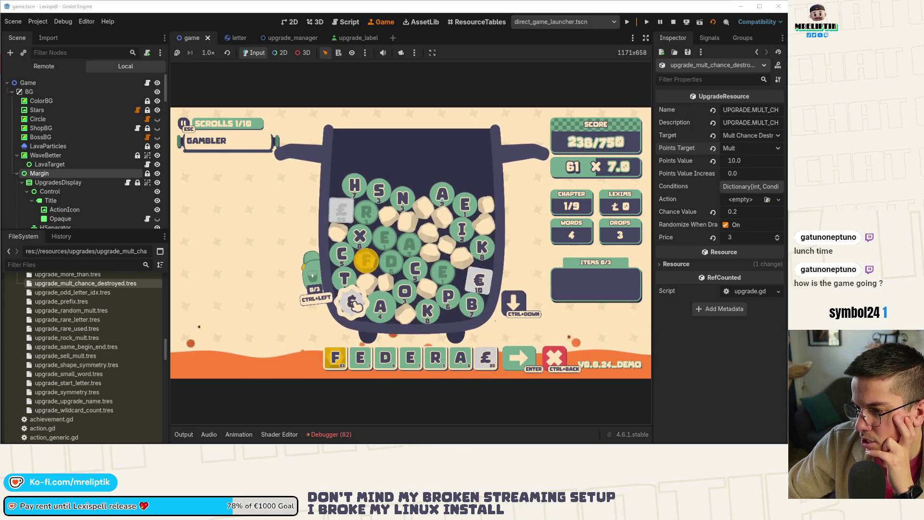
click(354, 304)
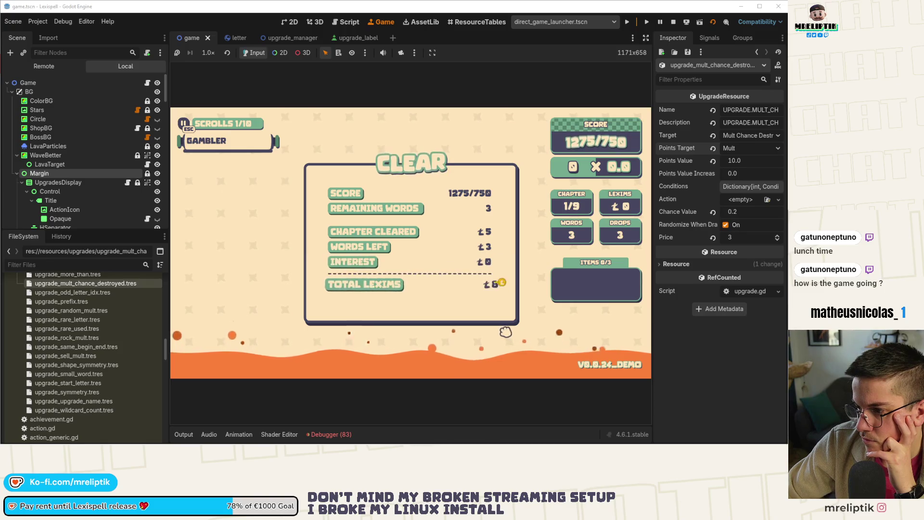
click(490, 316)
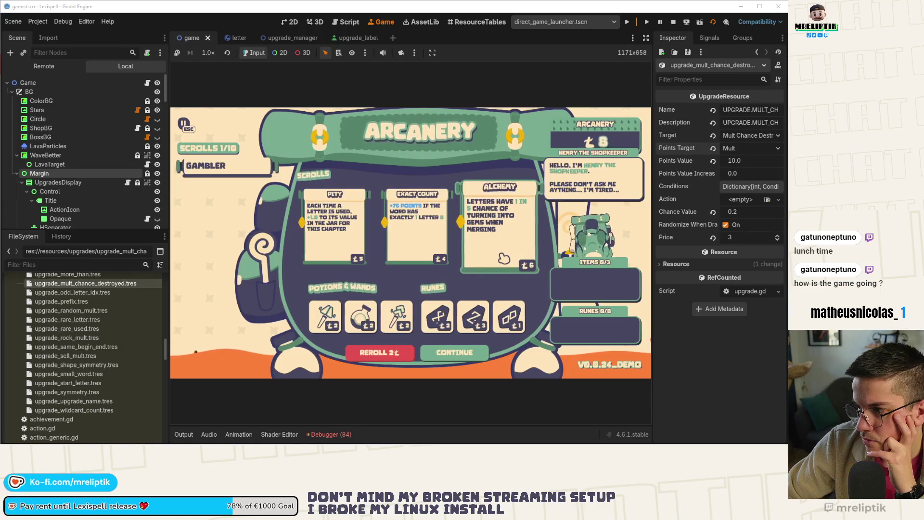
Step: Buy the Exact Count scroll and the 1-cost chain rune, then continue to chapter 2
click(418, 247)
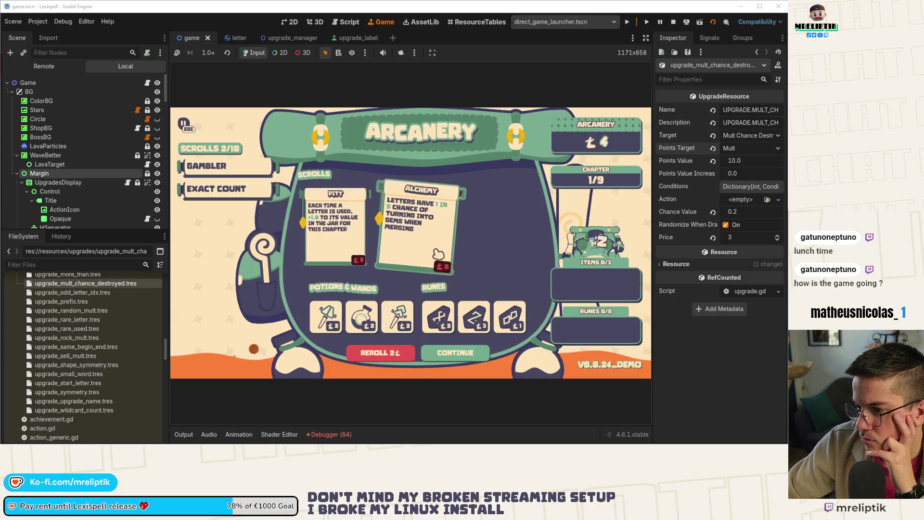
click(510, 316)
click(455, 355)
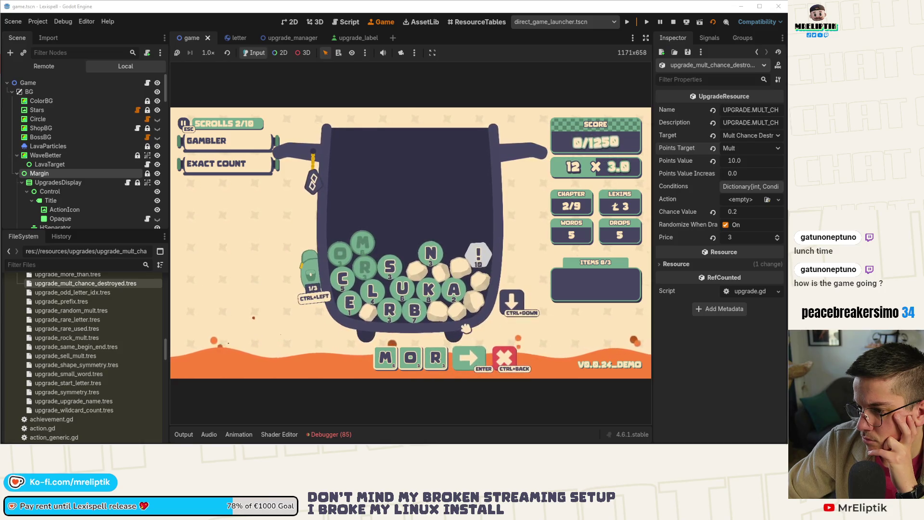
Step: Spell and submit CRUEL! and CATAPULT for points in chapter 2
click(402, 291)
click(350, 302)
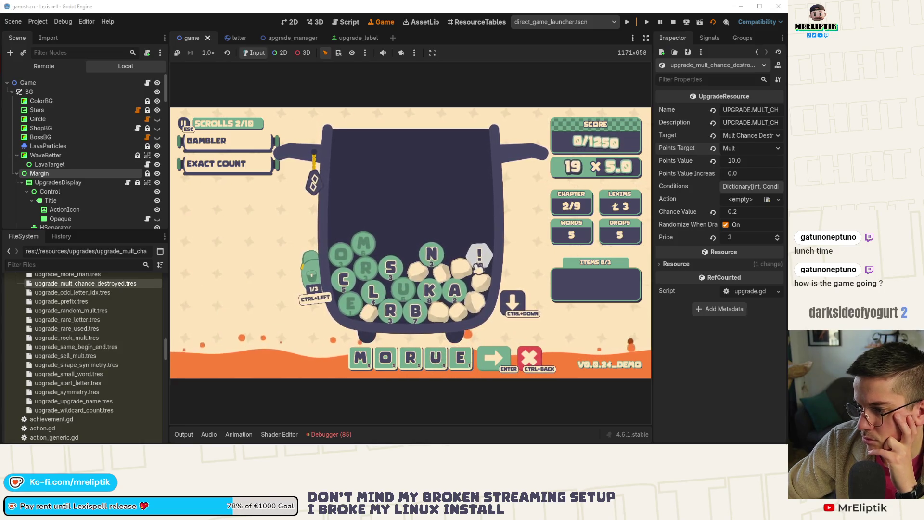
click(478, 255)
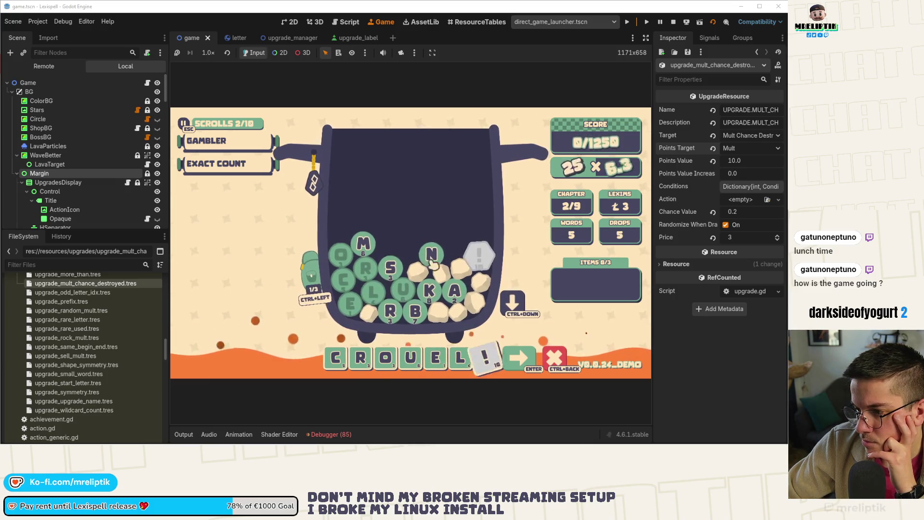
key(Return)
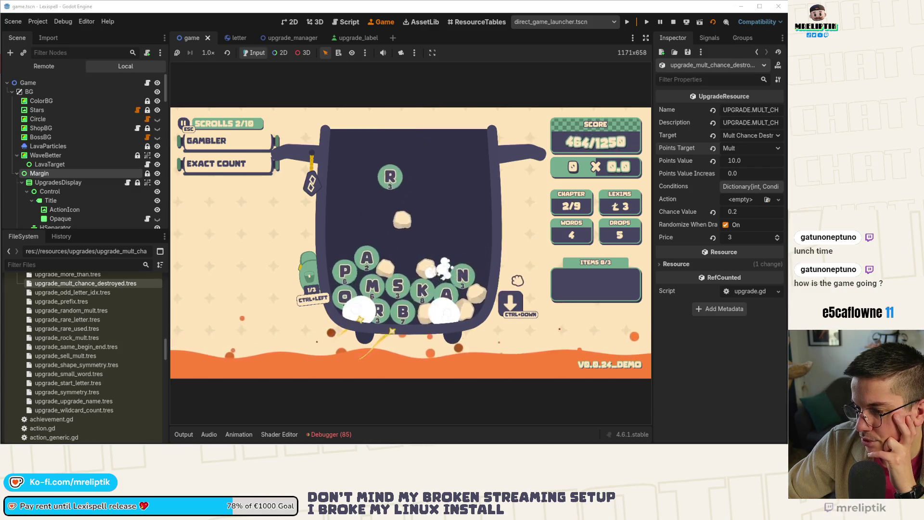
text(parm)
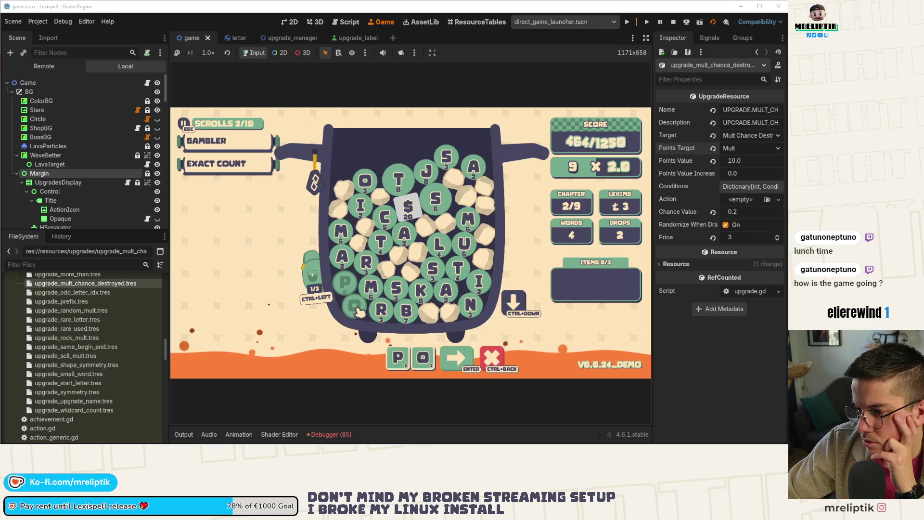
text(cat)
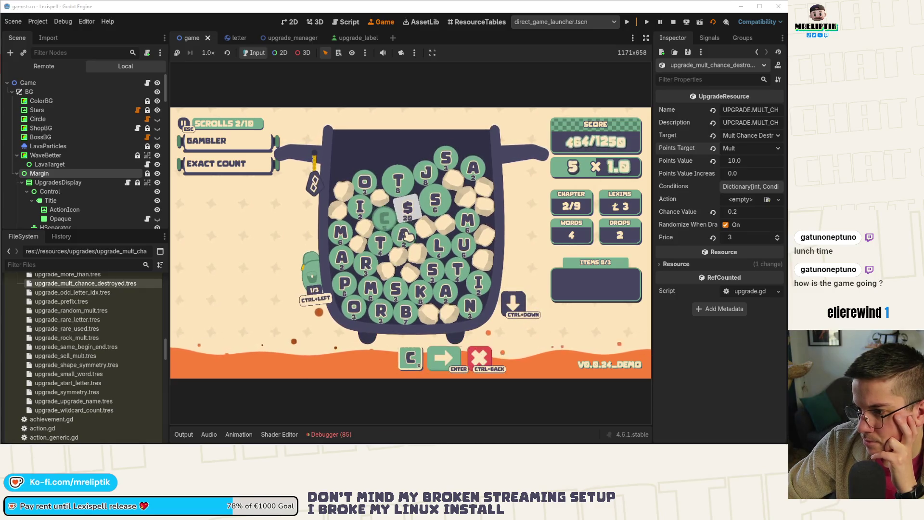
click(456, 272)
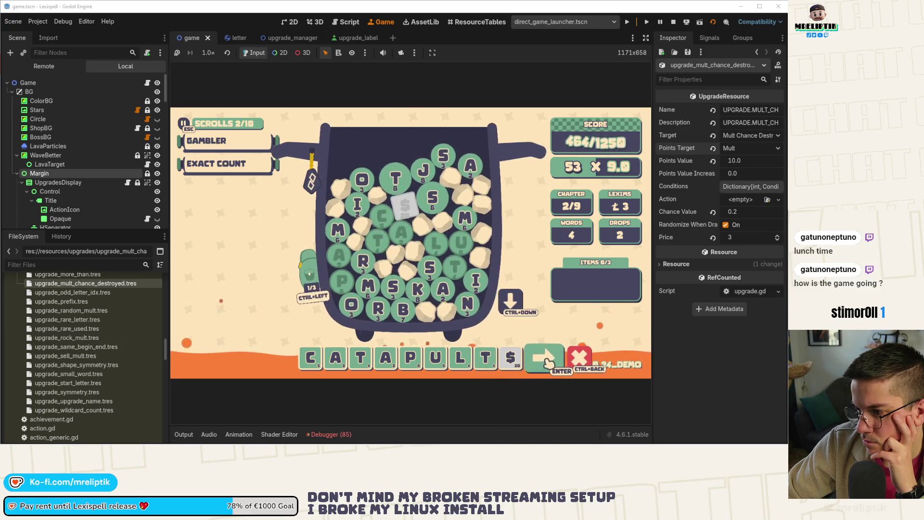
click(548, 362)
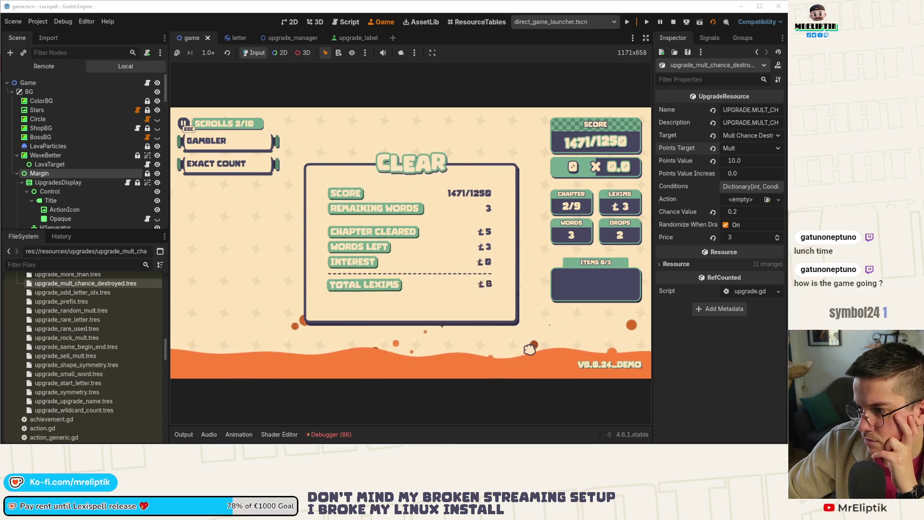
Step: Pass the Clear panel, buy the Alphabet and Ender scrolls, and proceed to chapter 3
click(481, 306)
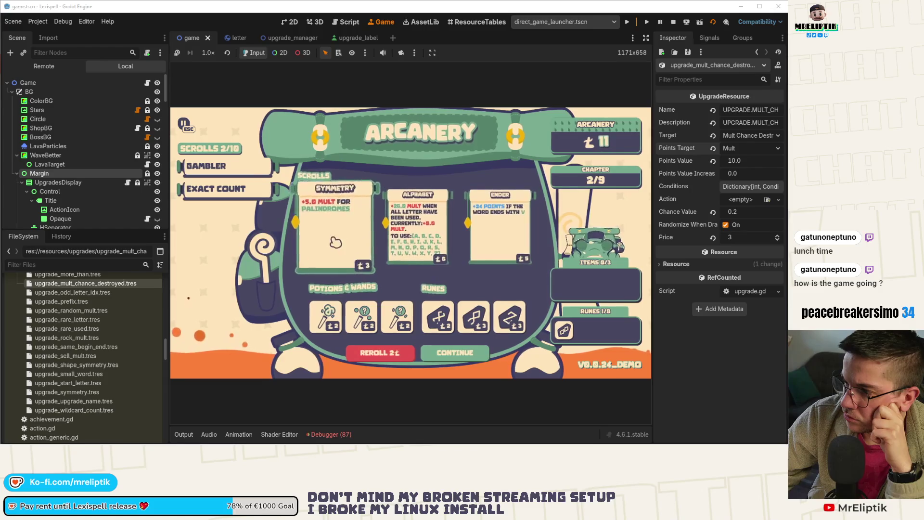
click(428, 231)
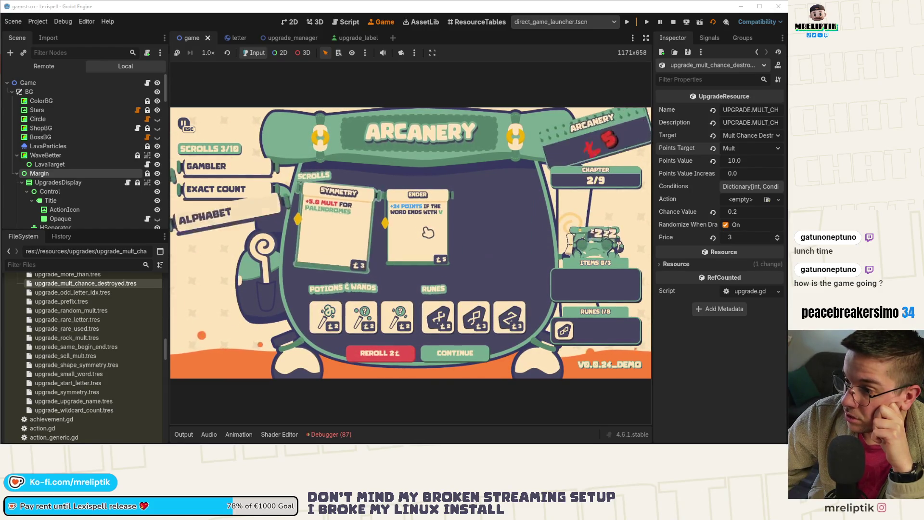
click(500, 226)
click(453, 361)
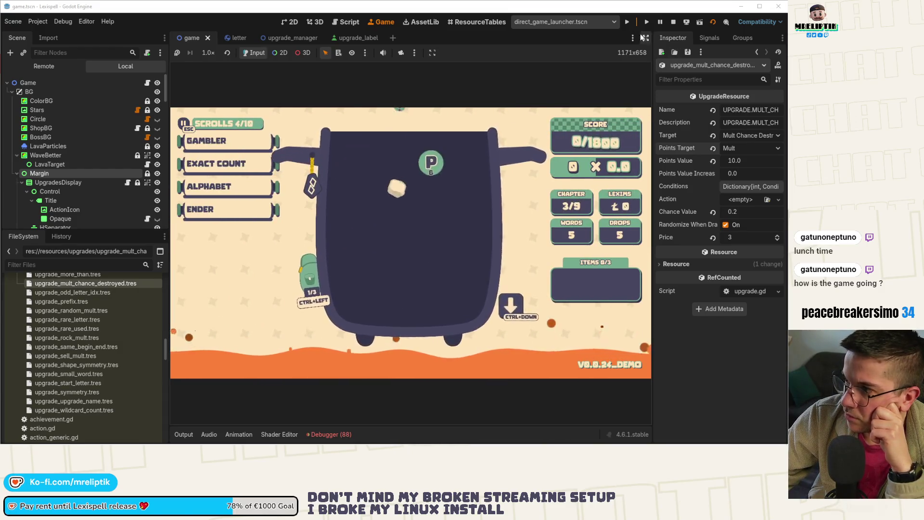
Step: Enlarge the game view, drop two letter batches, and spell and submit SEDUCTOR
click(646, 37)
mouse_move(144, 169)
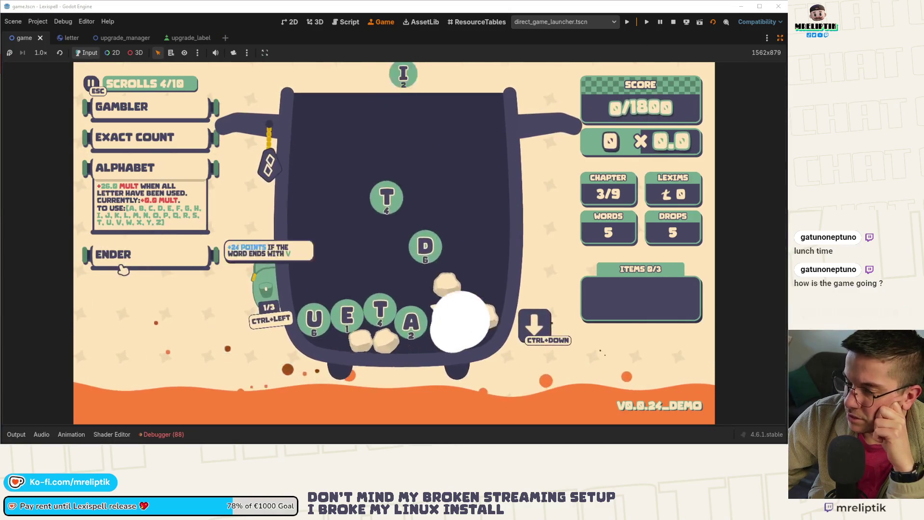
key(ctrl+Down)
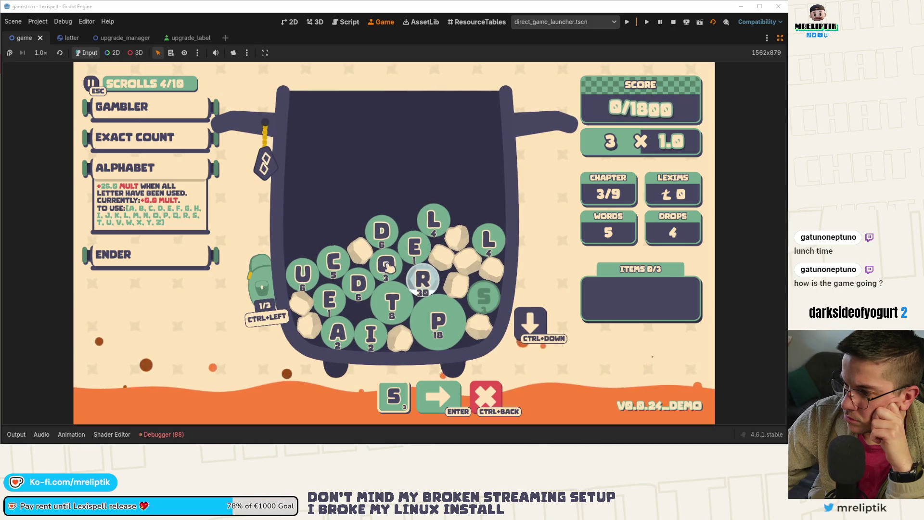
click(530, 323)
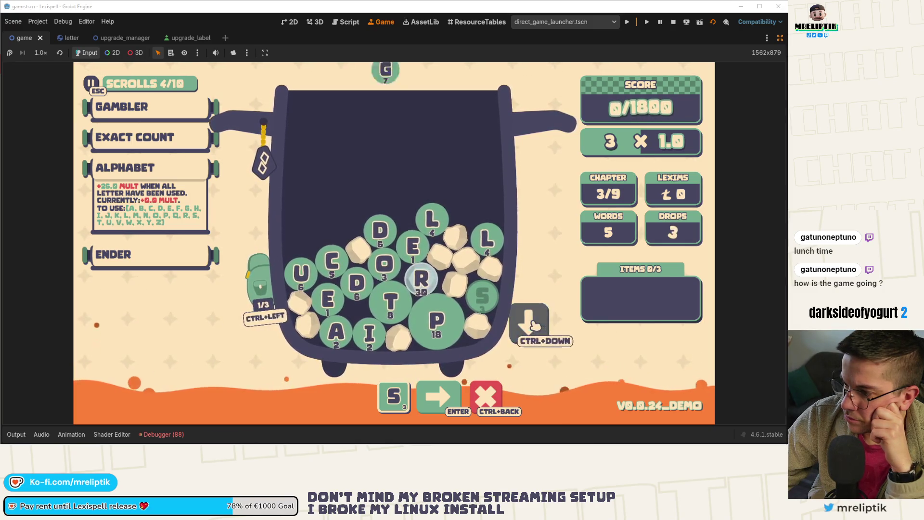
text(educto)
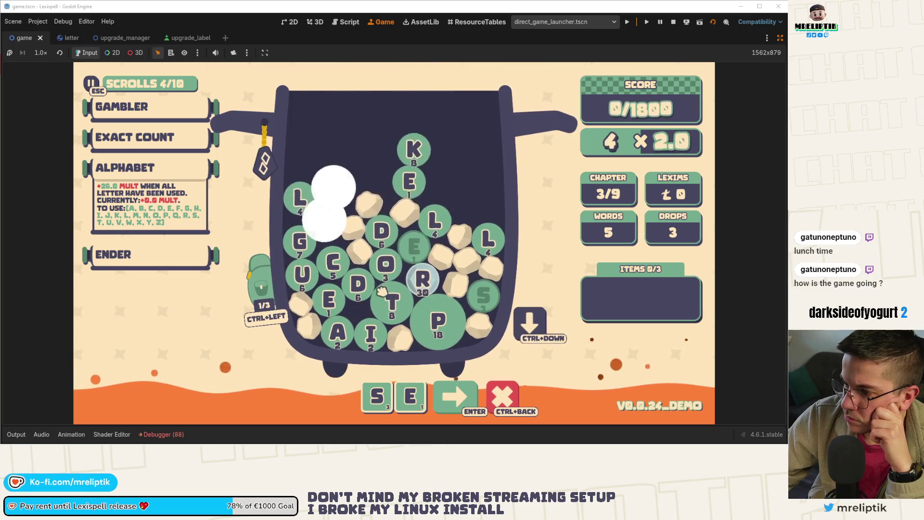
text(rc)
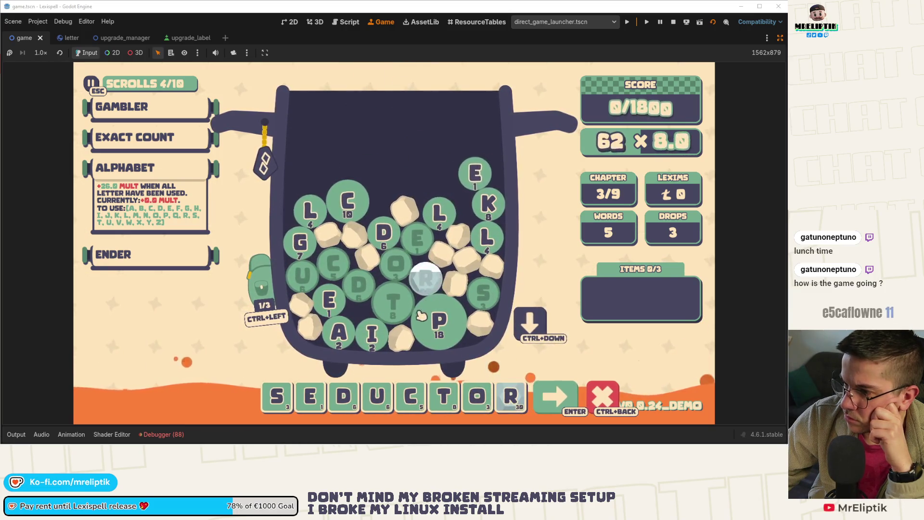
click(518, 402)
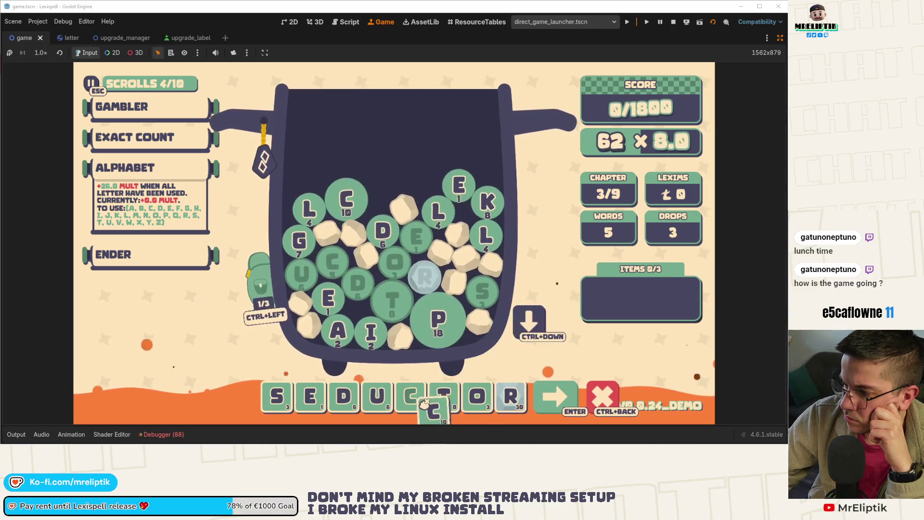
click(352, 219)
drag(510, 397, 411, 397)
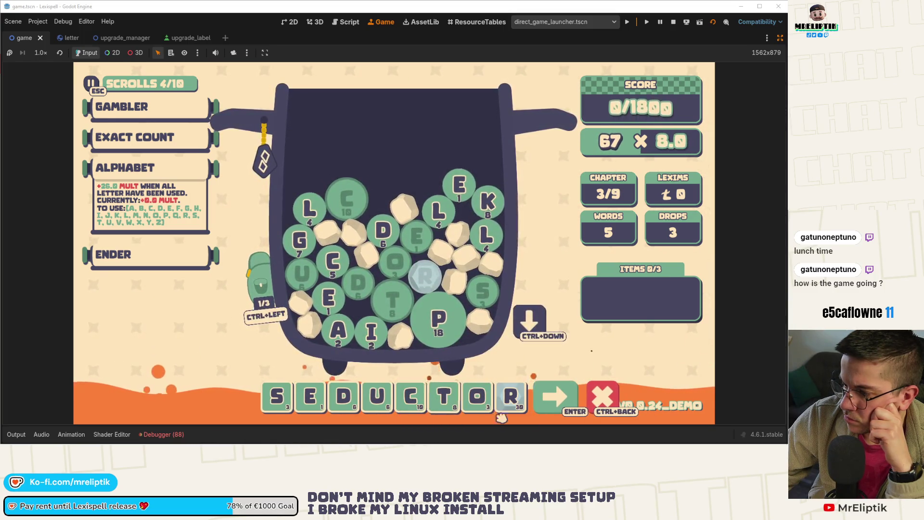
click(572, 407)
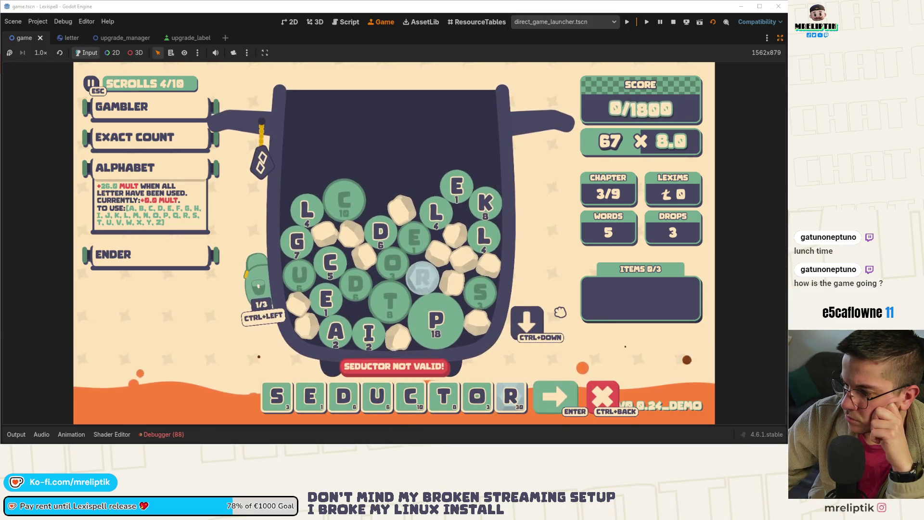
Step: Take out the O and trailing letters so the word reads SEDUCT
click(477, 396)
text(e)
key(BackSpace)
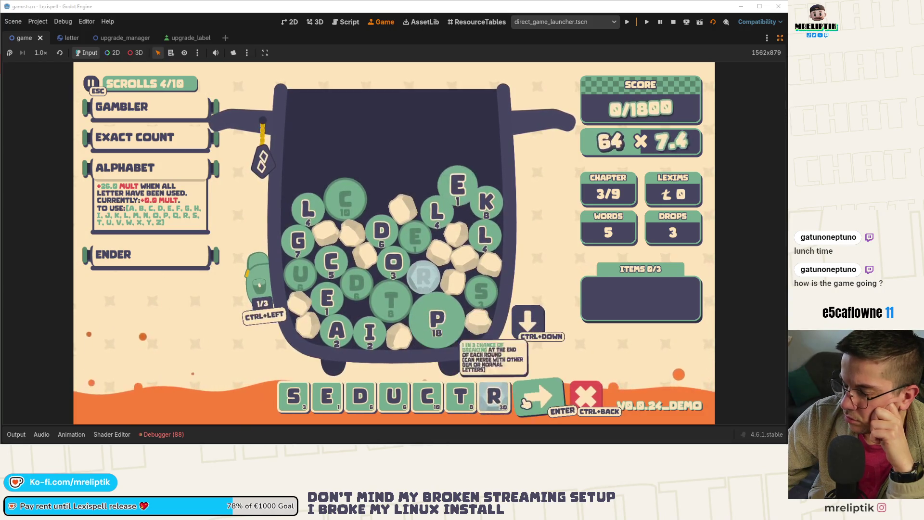
key(BackSpace)
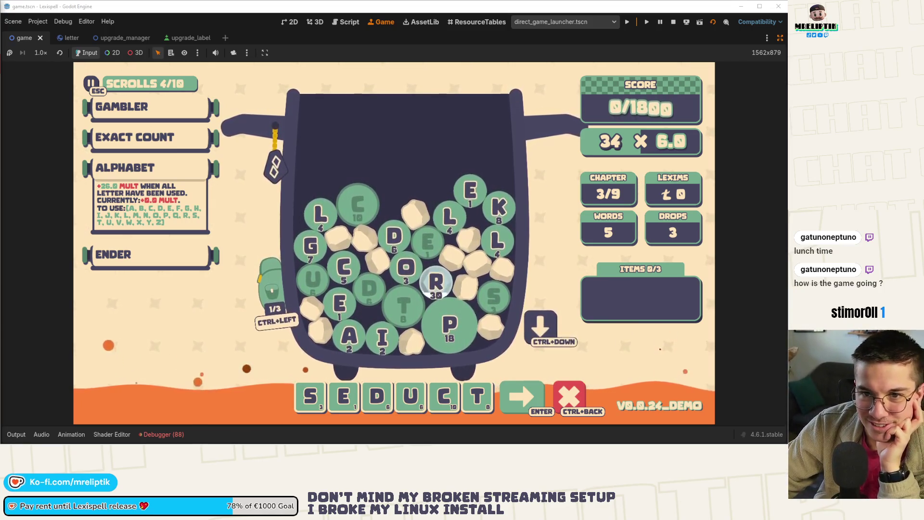
Step: Discard SEDUCT, stash the A gem in the bag, and score PETRI for 944 points
click(547, 402)
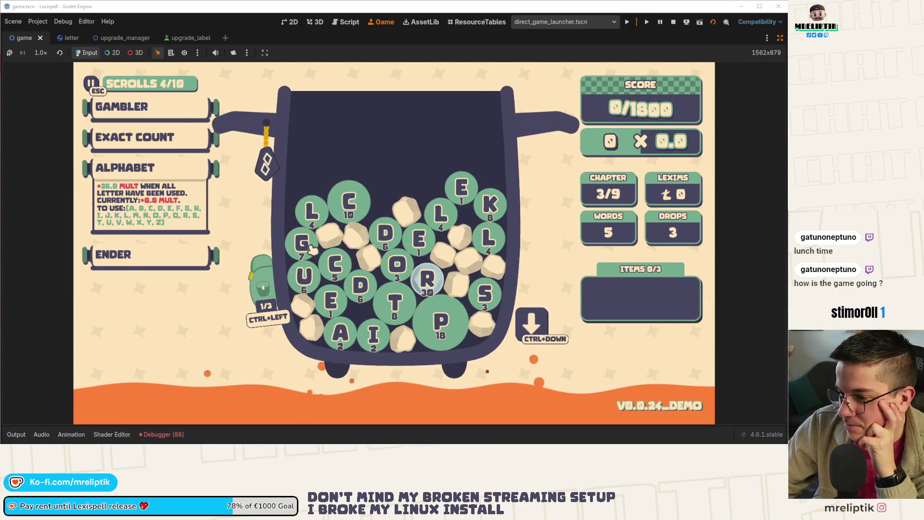
text(gull)
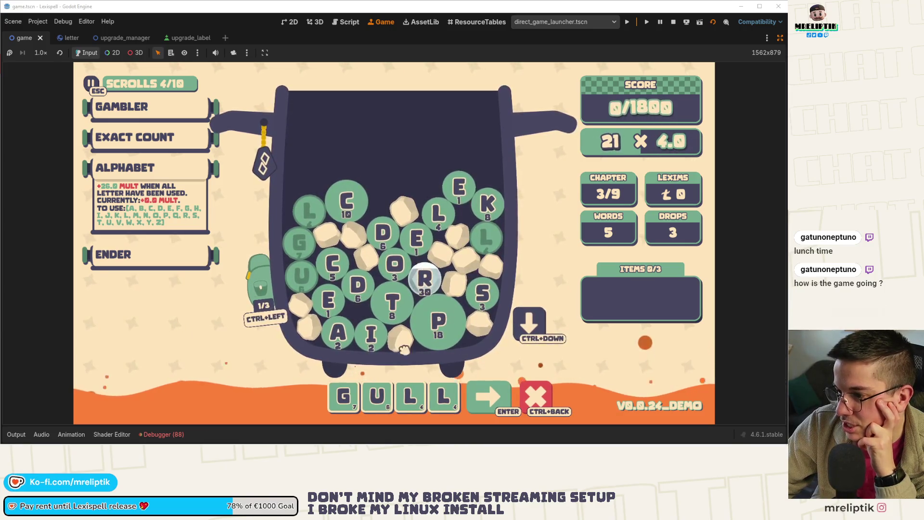
text(i)
click(524, 327)
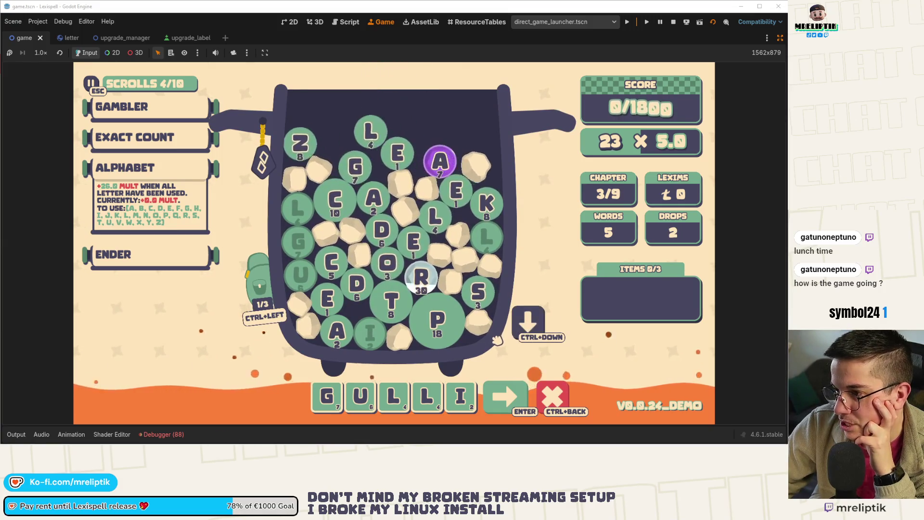
click(255, 298)
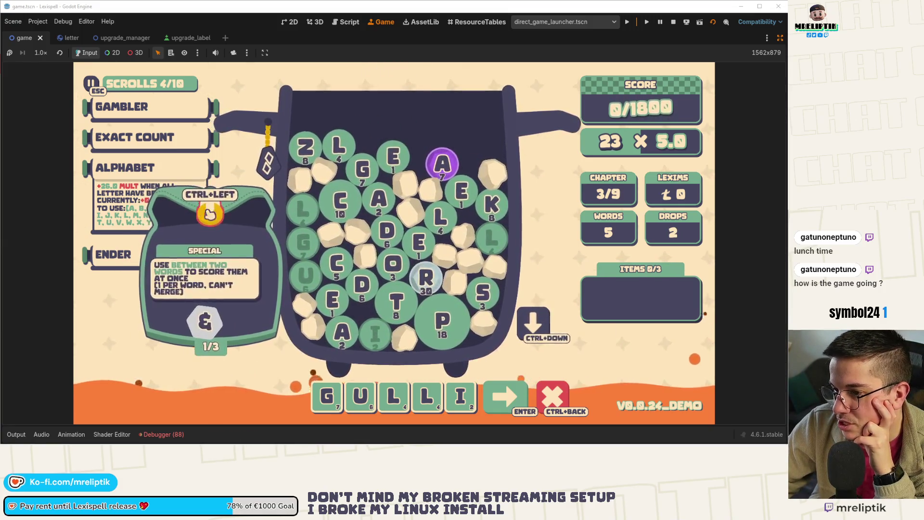
drag(439, 168, 207, 205)
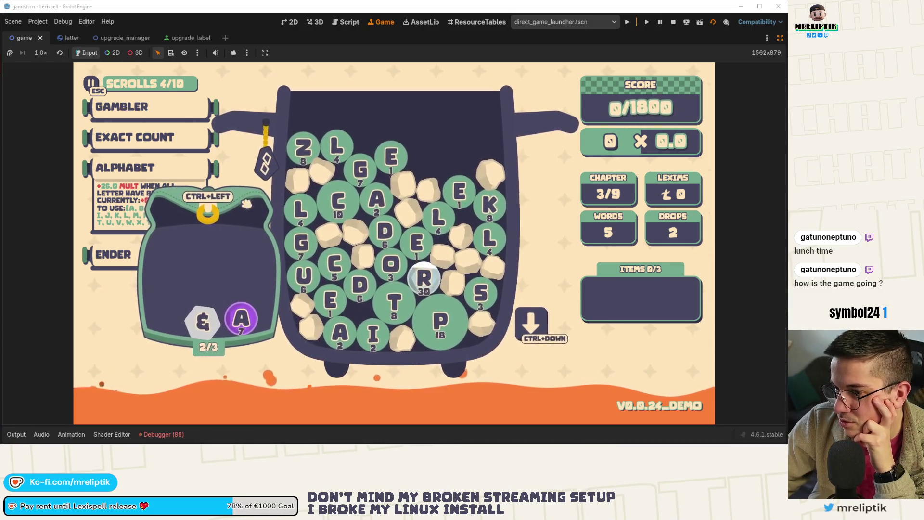
key(ctrl+Left)
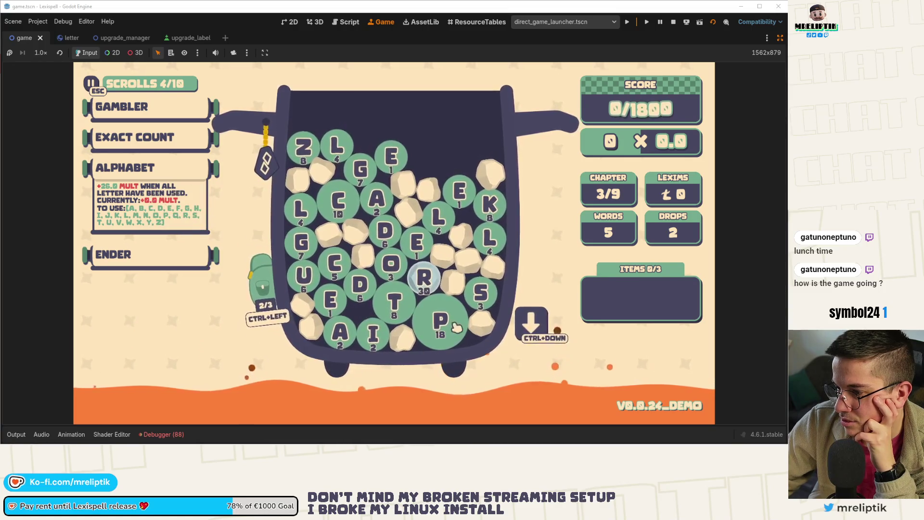
click(458, 329)
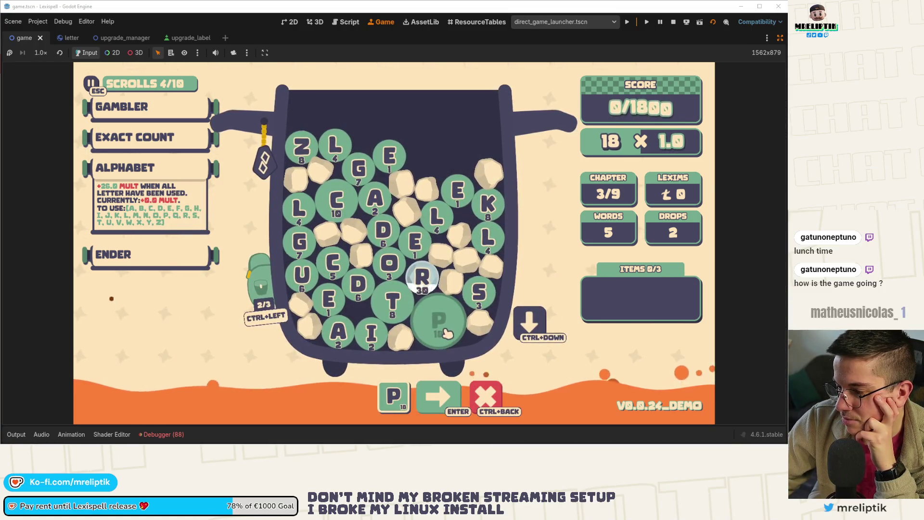
click(395, 306)
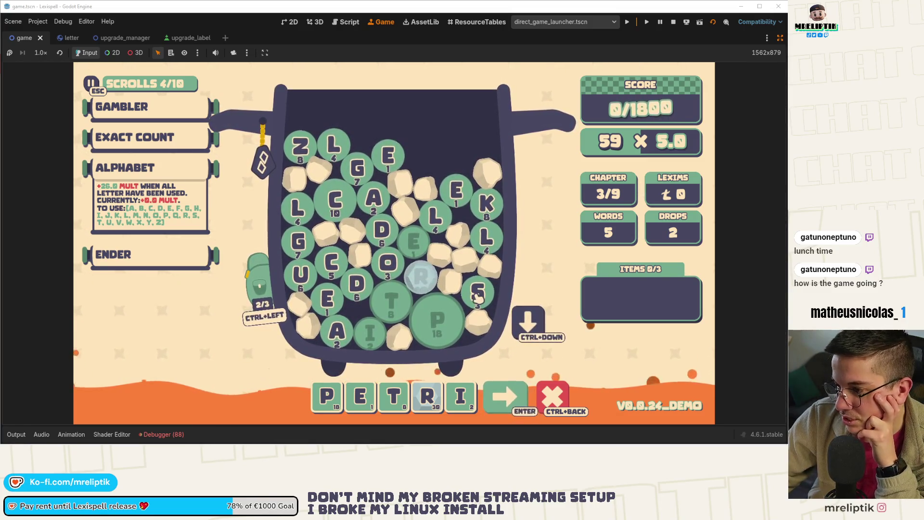
click(515, 406)
click(455, 402)
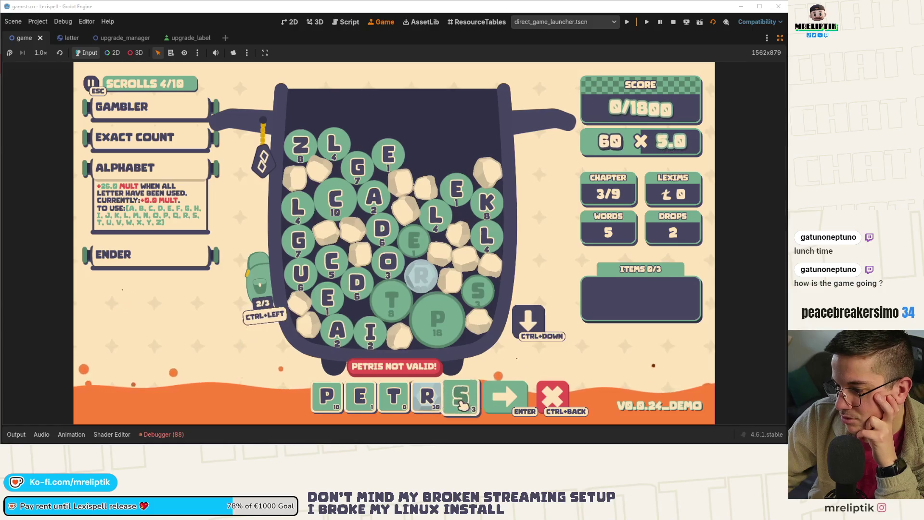
click(371, 332)
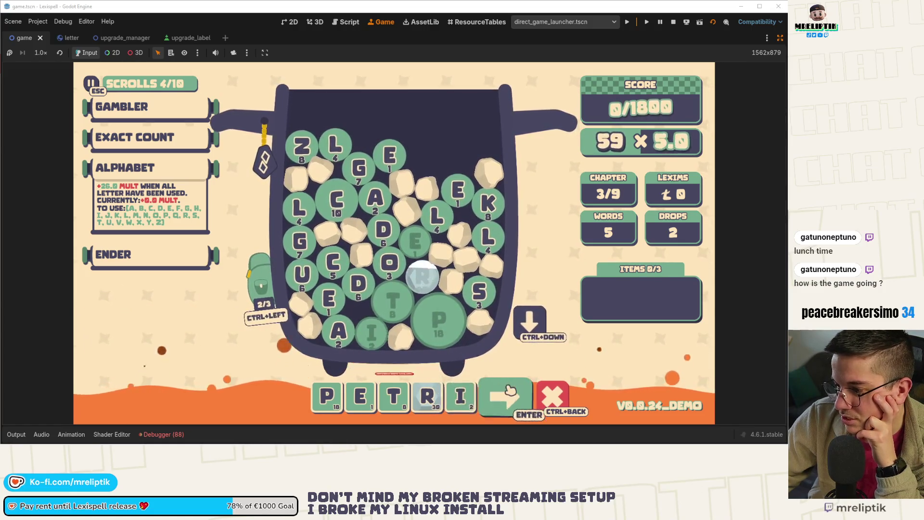
key(Return)
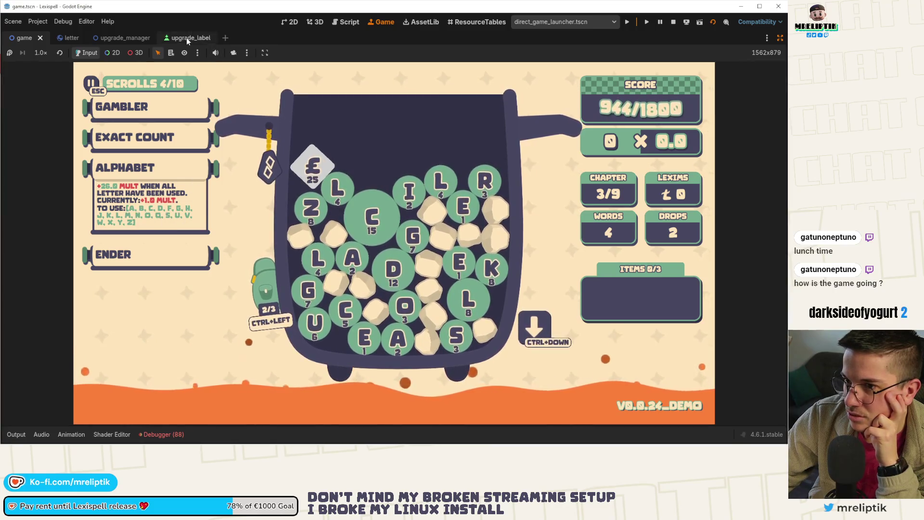
Step: Show the upgrade_label scene with its docks and open the UpgradeLabel node's script
mouse_move(104, 102)
key(ctrl+F1)
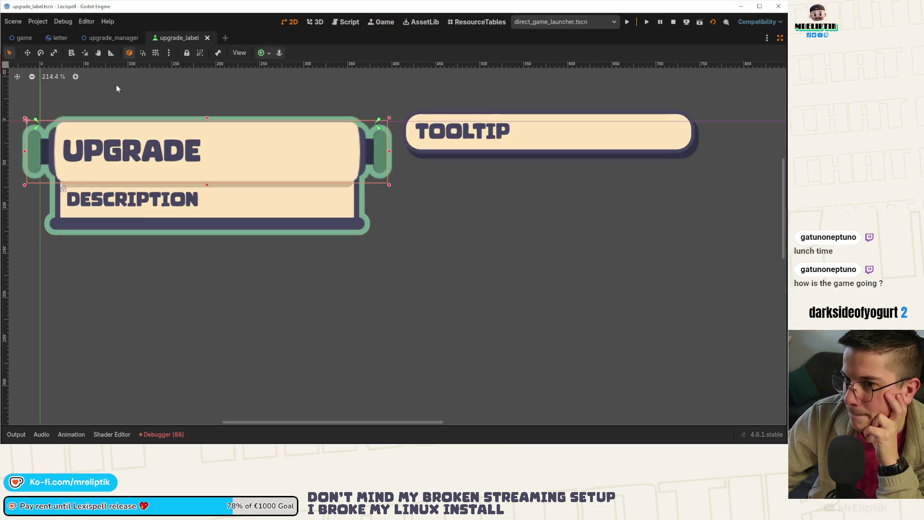
key(ctrl+shift+F11)
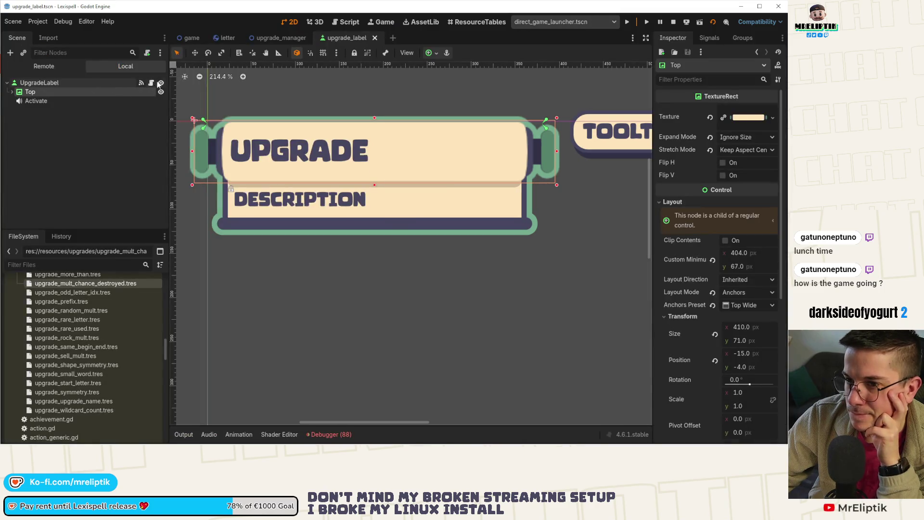
click(151, 83)
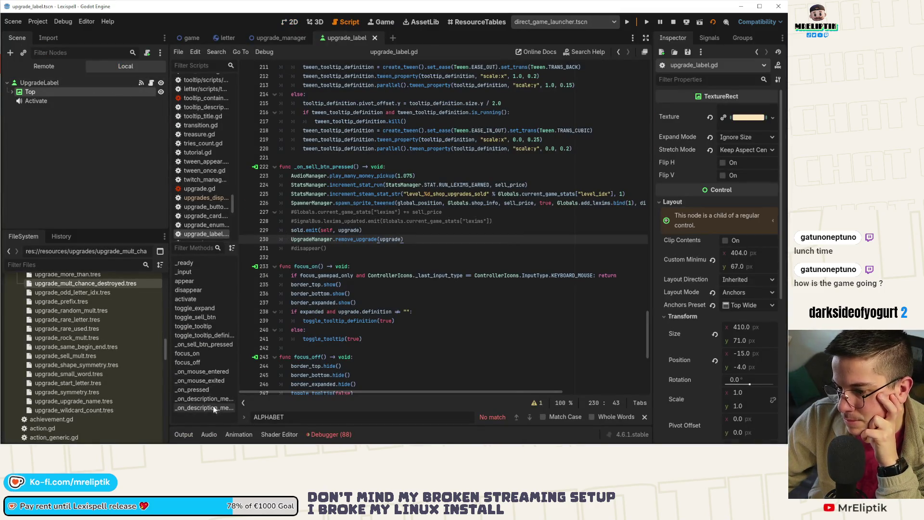
Step: Inspect upgrade_label.gd's description meta hover handler, _input function and description_updated connection
click(190, 398)
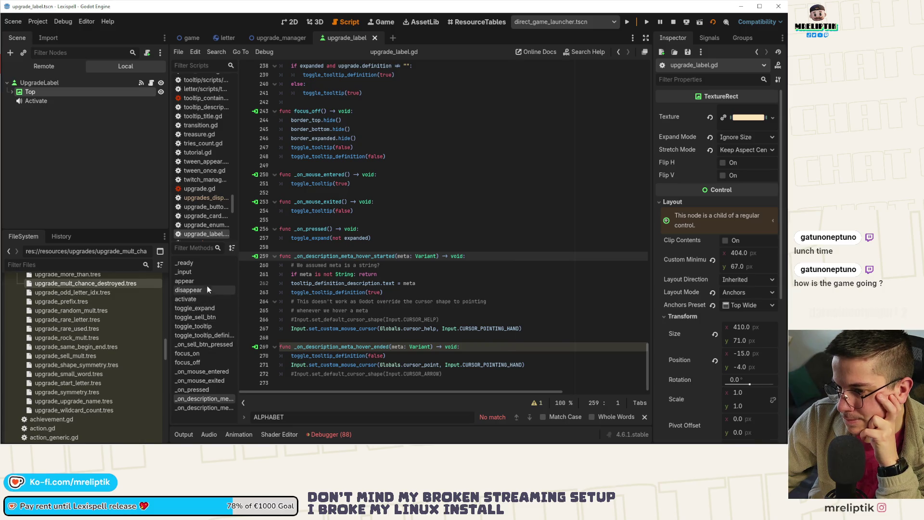
click(200, 272)
scroll(411, 269, up, 5)
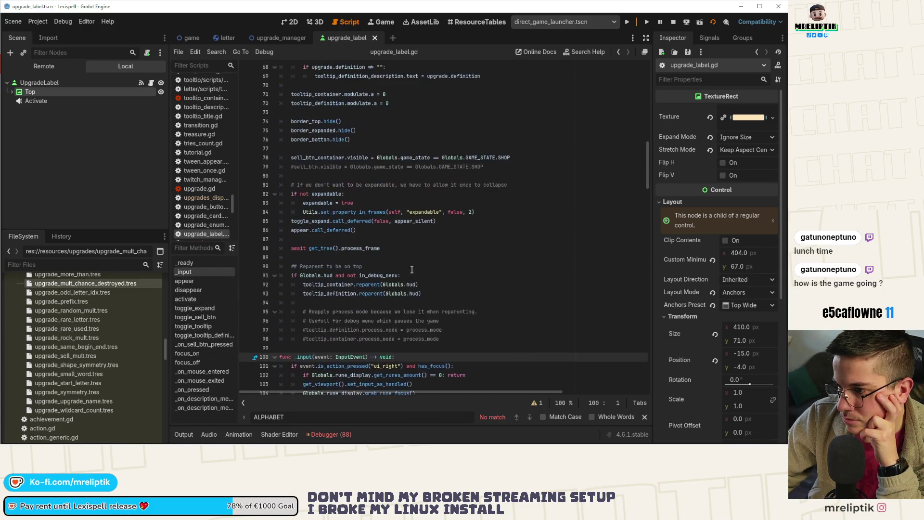
scroll(421, 274, up, 10)
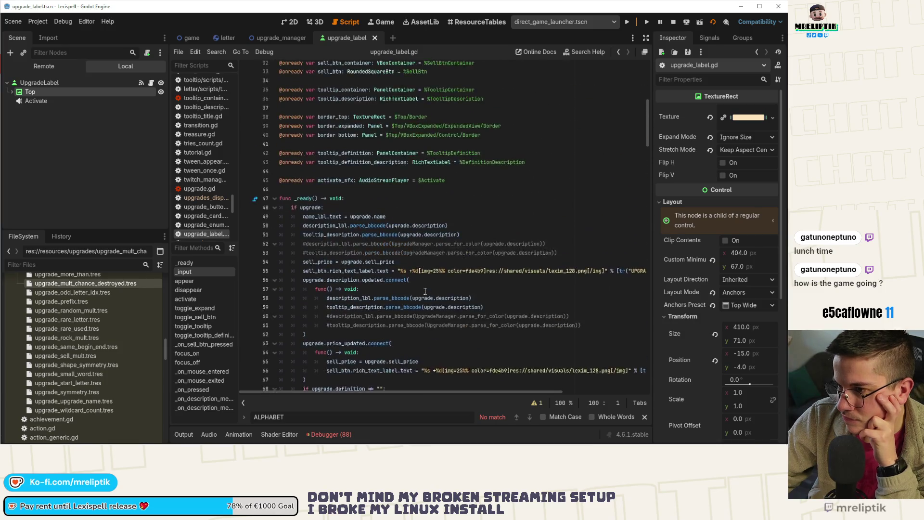
scroll(331, 260, down, 2)
double_click(333, 239)
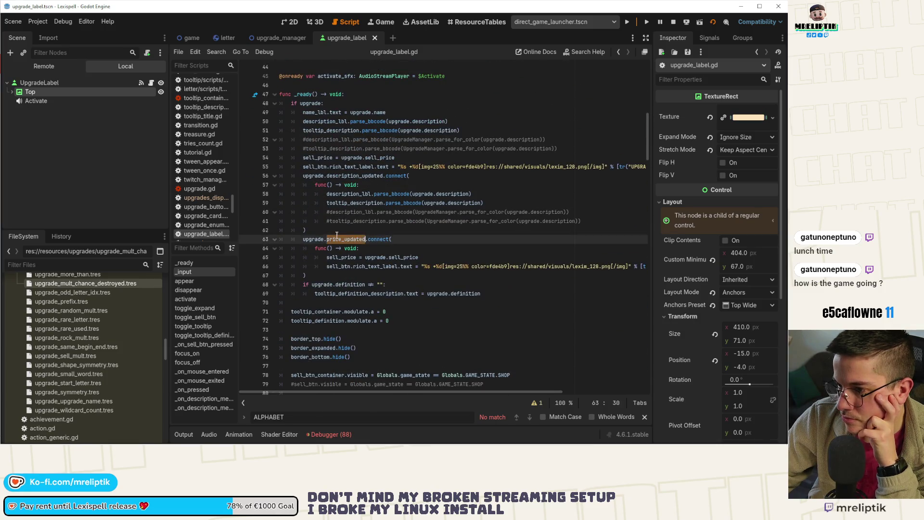
triple_click(352, 176)
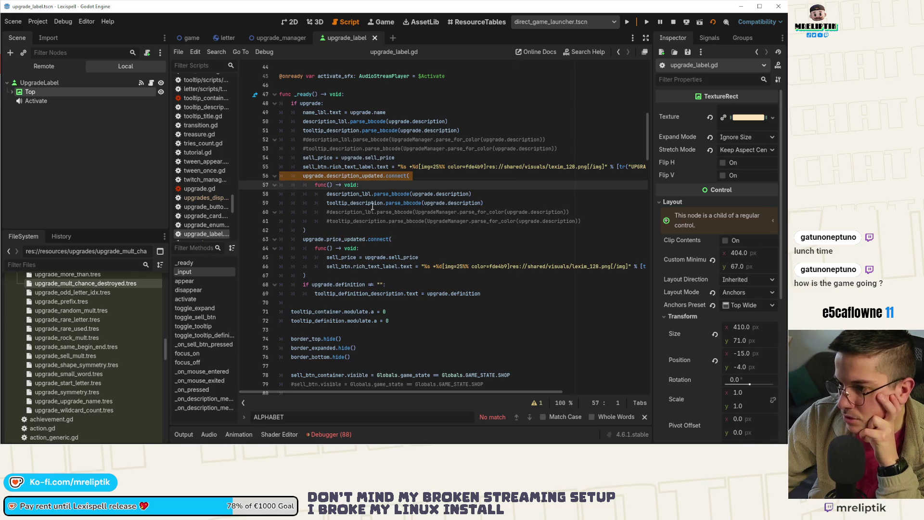
double_click(350, 194)
Step: Delete both pairs of commented-out parse_for_color lines, save, and return to the running game
mouse_move(581, 221)
mouse_down()
mouse_move(557, 212)
mouse_move(250, 215)
mouse_up()
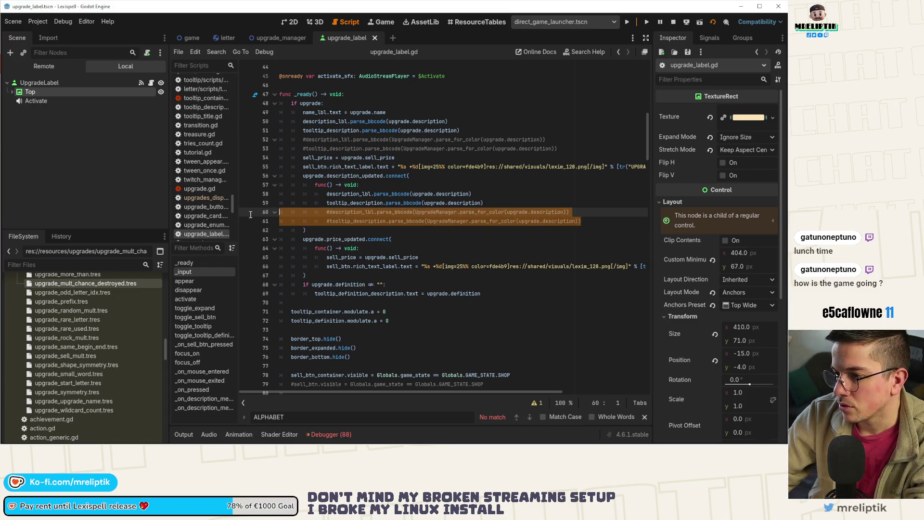
key(BackSpace)
key(BackSpace)
drag(571, 150, 460, 130)
key(BackSpace)
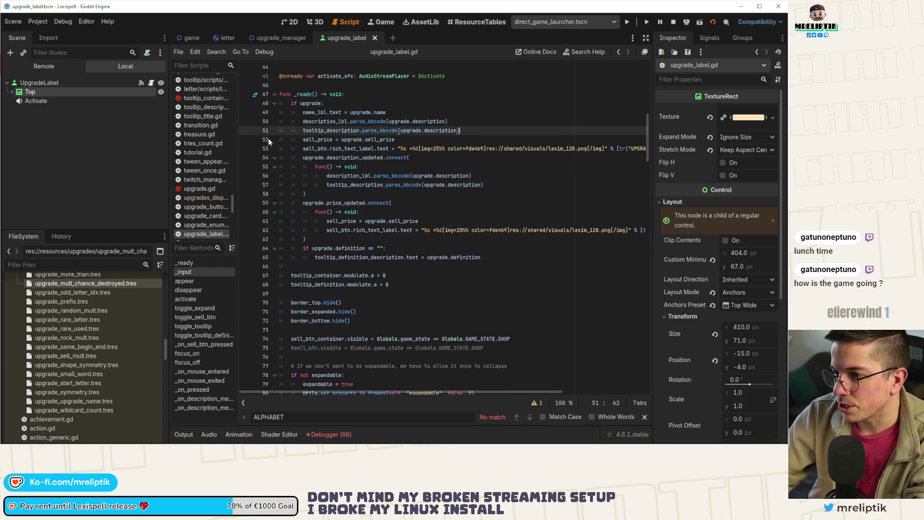
key(ctrl+s)
key(F5)
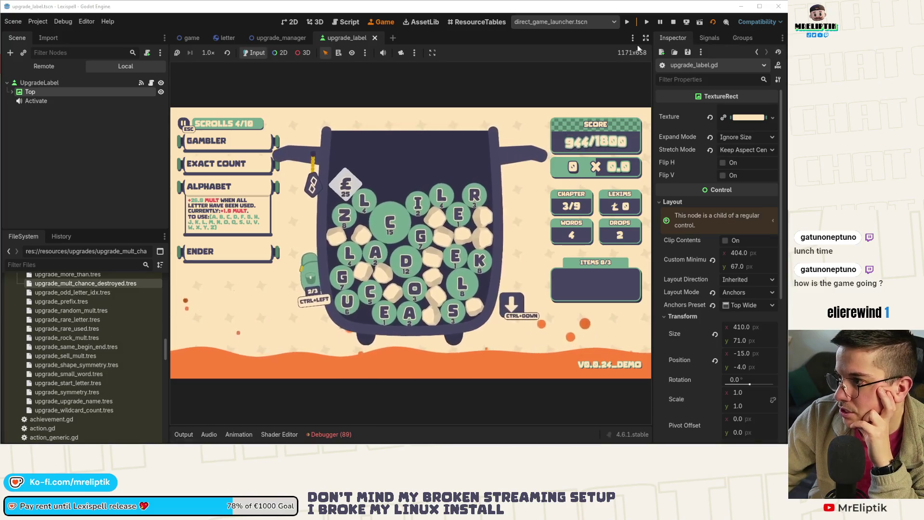
Step: In the enlarged game view, spell CALCI, drop more letters, then remove the I and clear the word
key(ctrl+shift+F11)
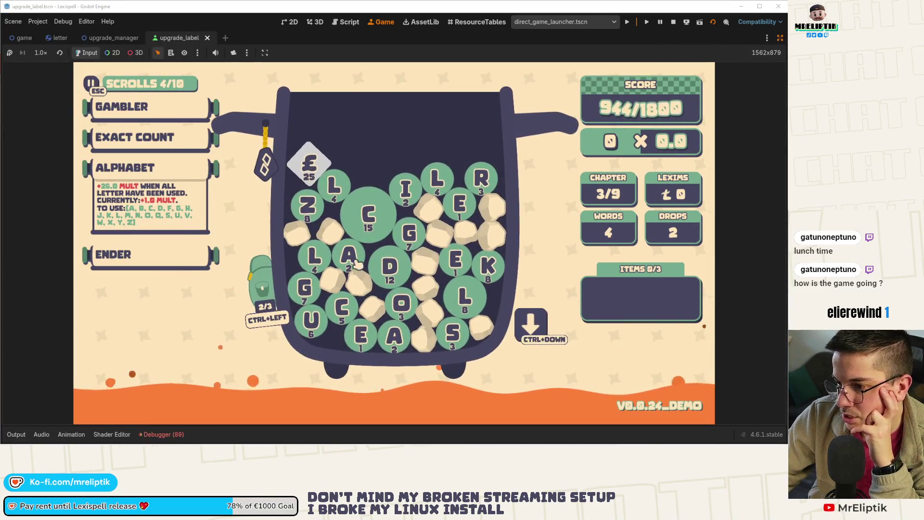
click(380, 215)
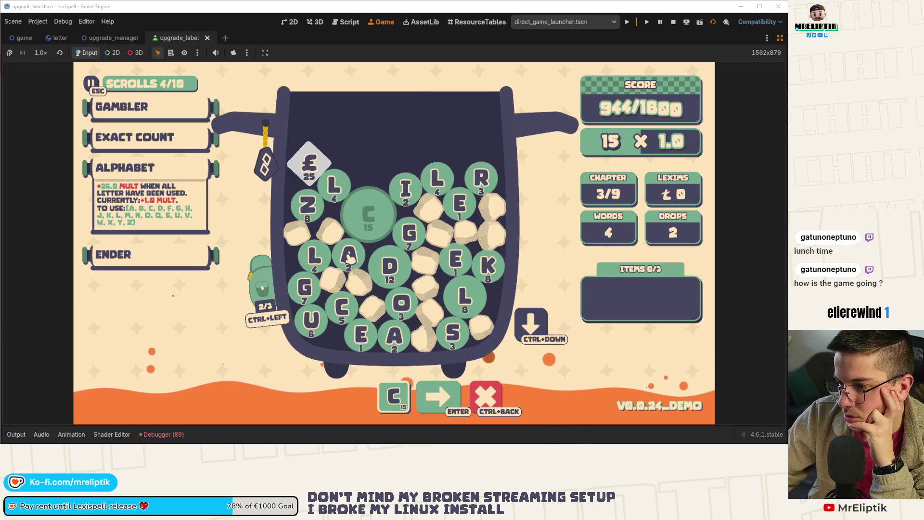
click(348, 255)
click(314, 255)
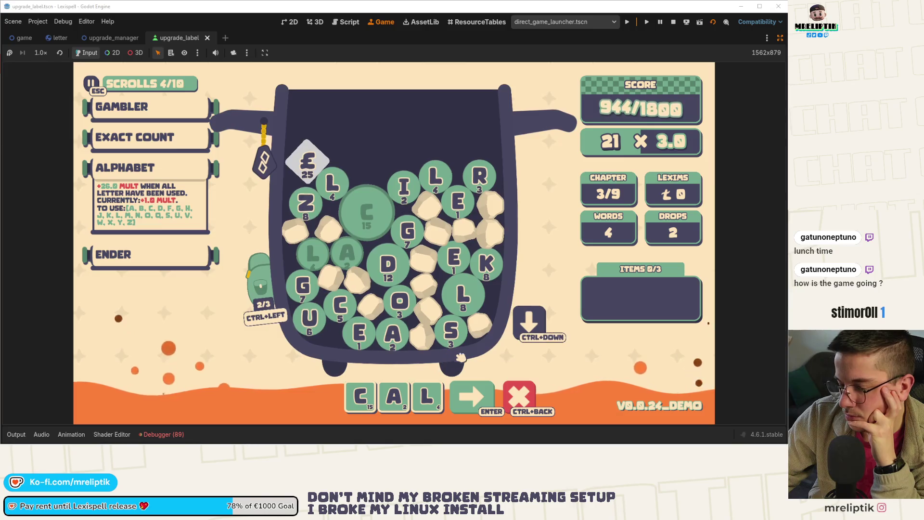
click(339, 305)
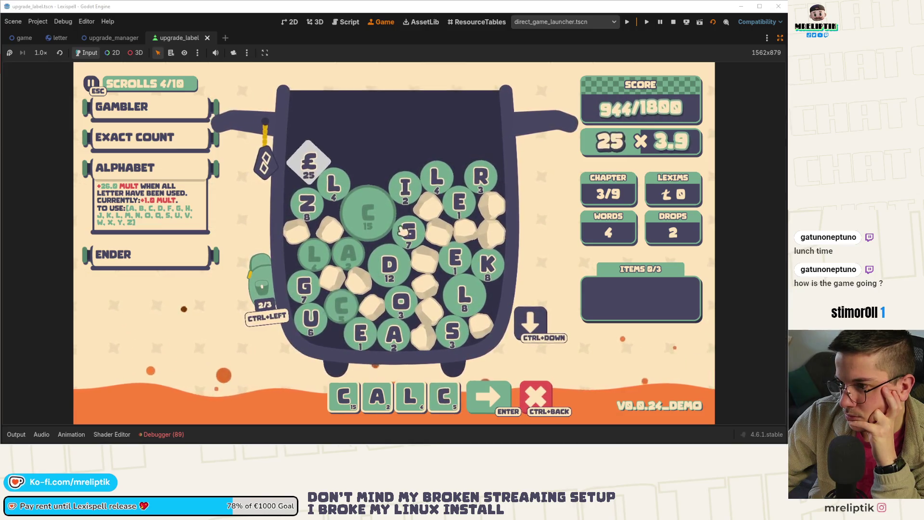
click(414, 191)
click(529, 325)
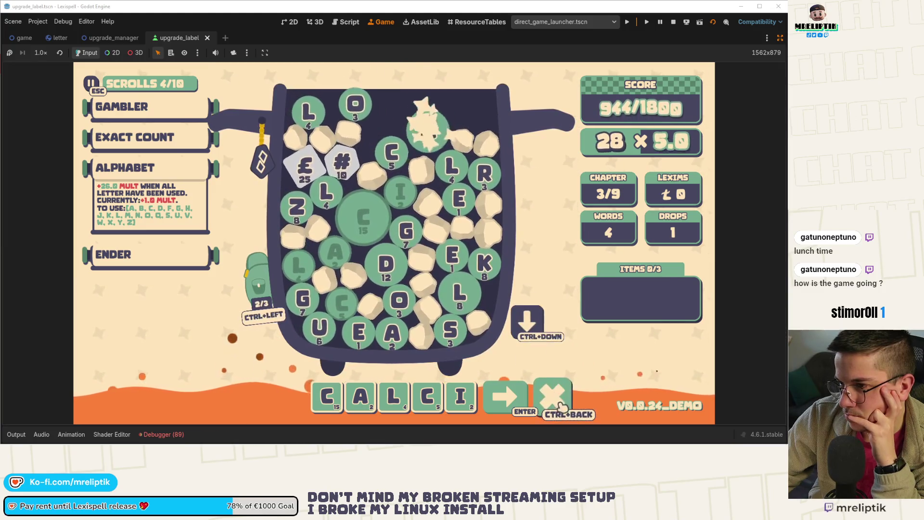
click(461, 396)
text(ULA)
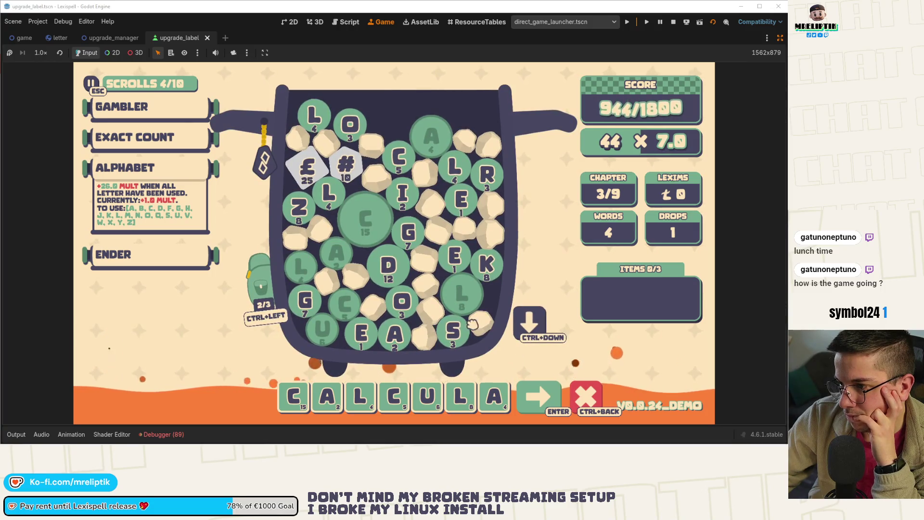
click(596, 402)
Step: Spell a new word from the #, C, A, L and C tiles and submit it for scoring
click(344, 163)
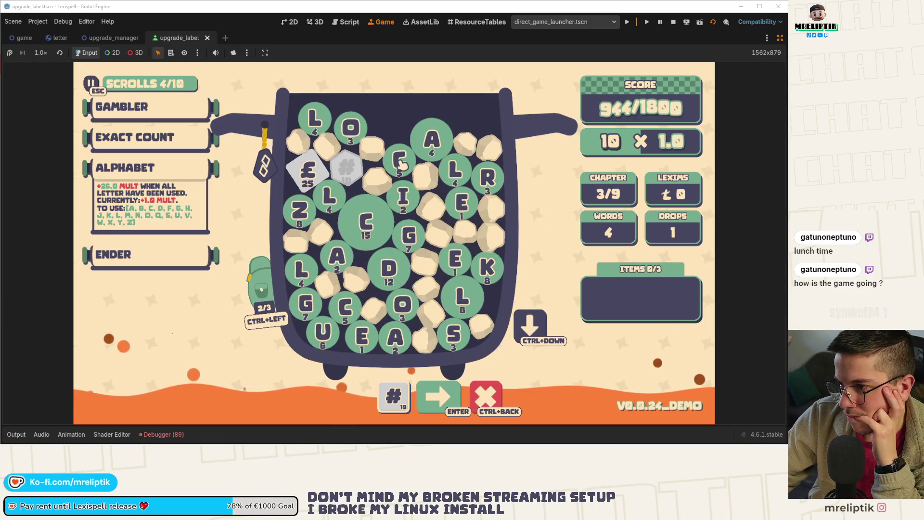
click(373, 243)
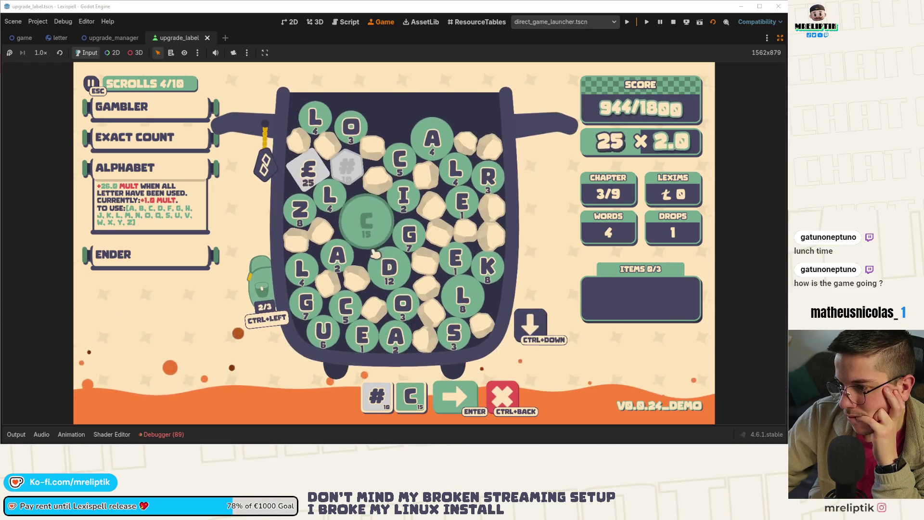
click(305, 281)
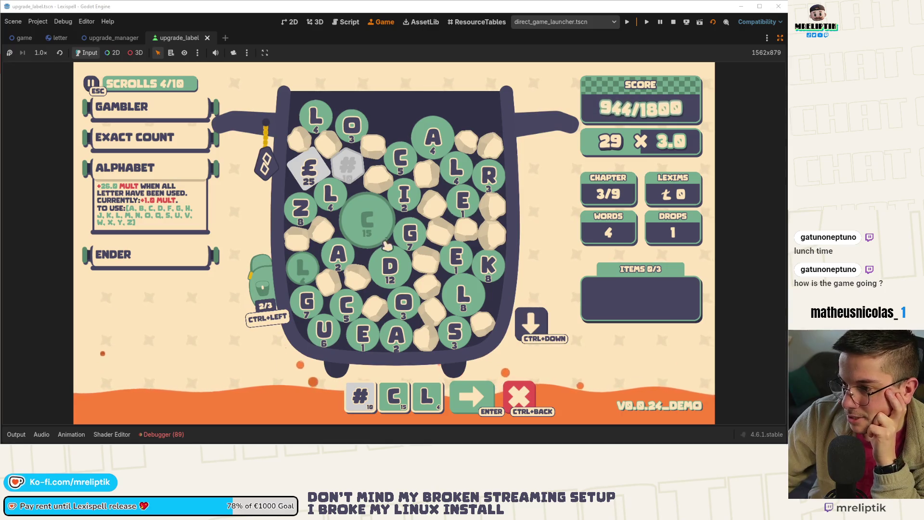
key(BackSpace)
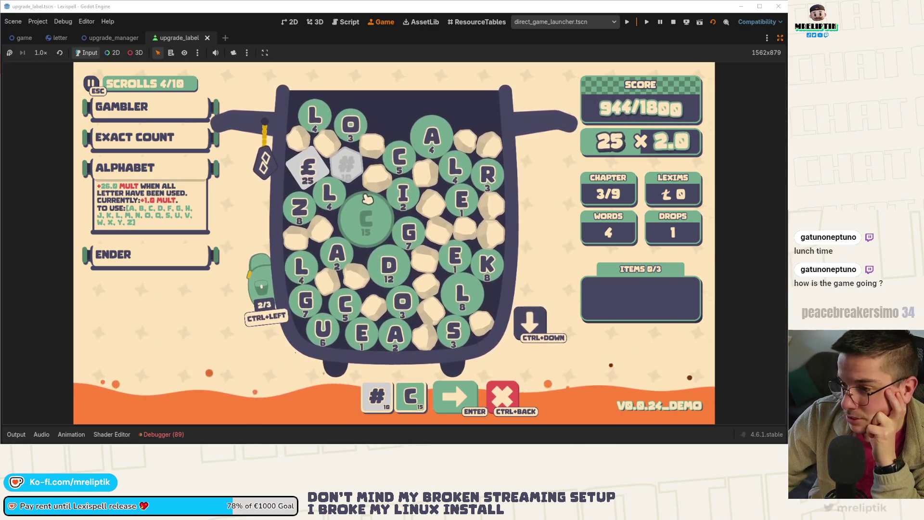
click(437, 141)
click(463, 176)
click(398, 160)
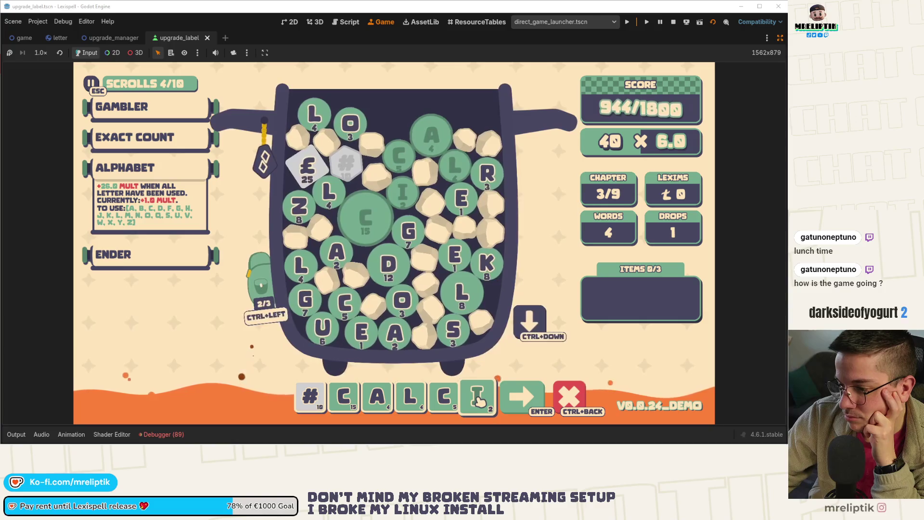
click(496, 409)
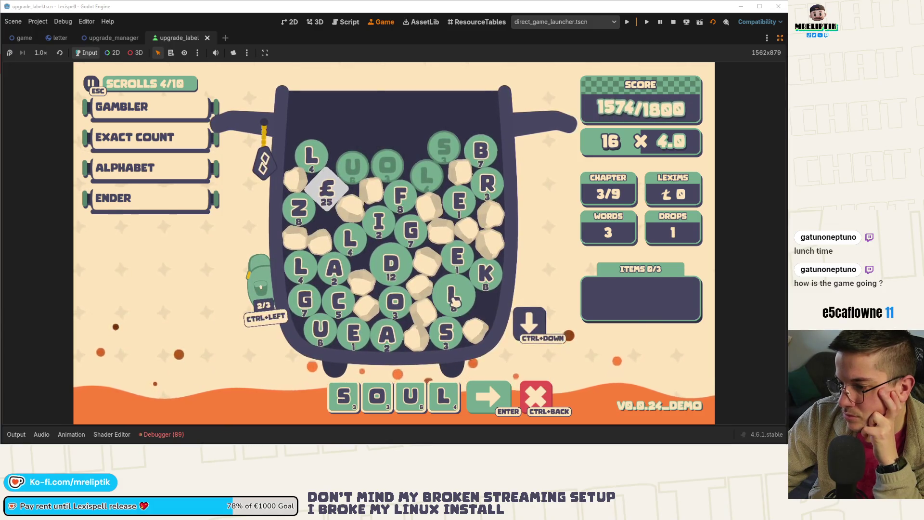
Step: Take the extra L tiles back out and submit the word SOU£
click(451, 307)
click(456, 303)
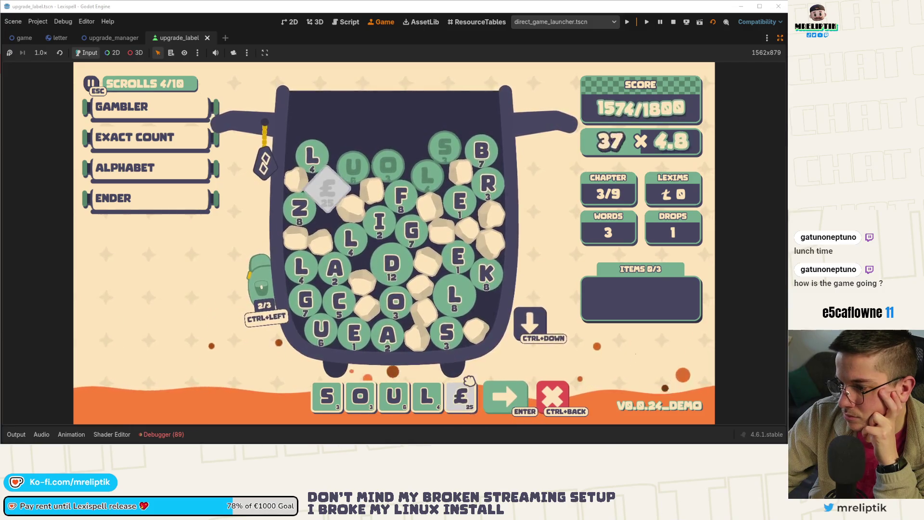
click(435, 402)
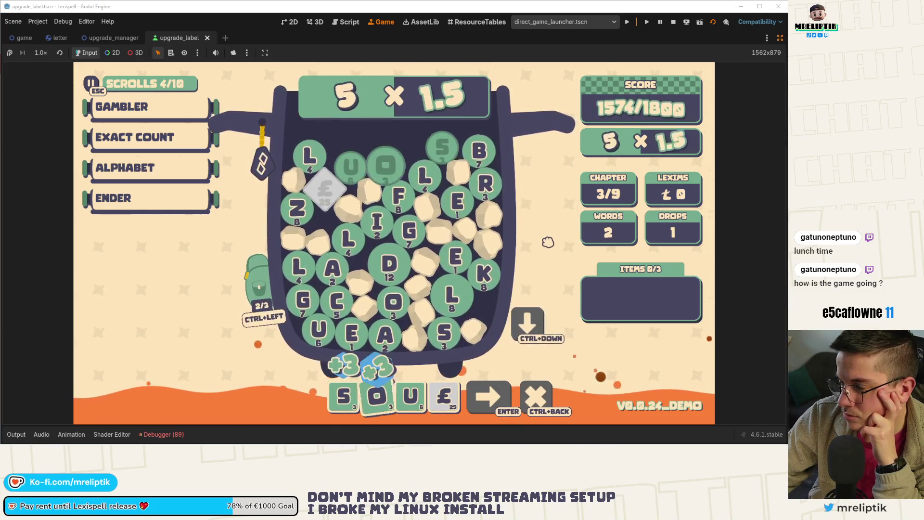
key(Return)
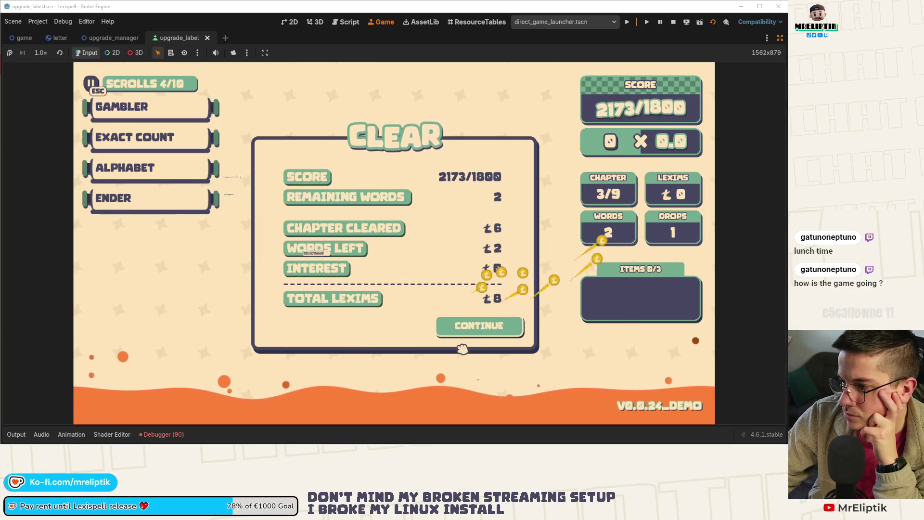
Step: Clear chapter 3, buy the Mirror scroll, start chapter 4, then stop the game
click(483, 326)
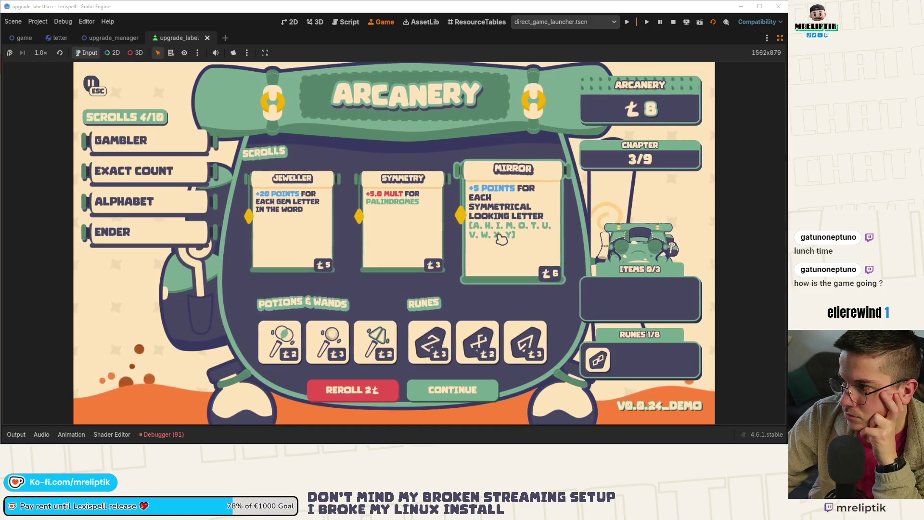
click(500, 238)
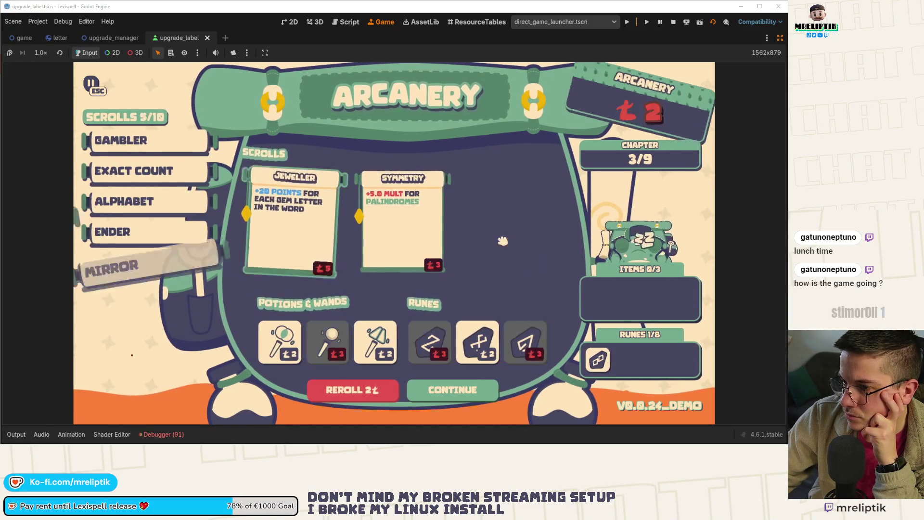
click(469, 388)
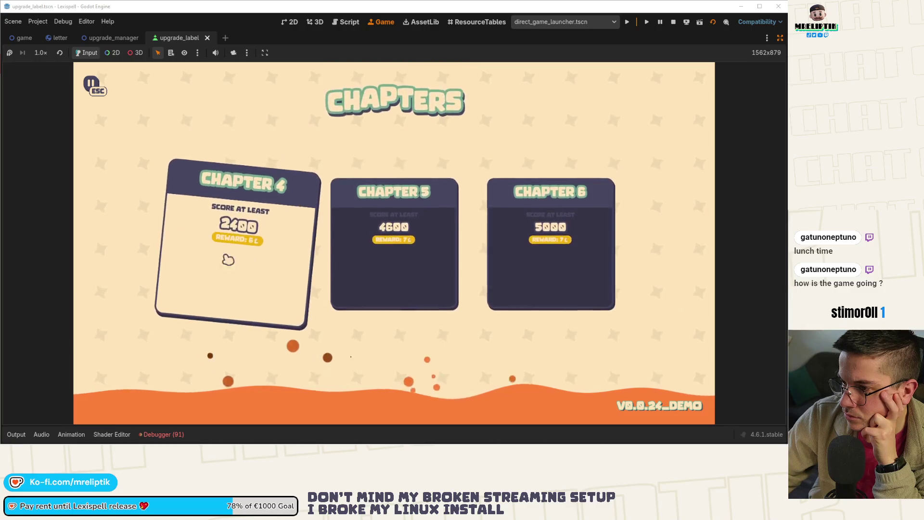
click(245, 262)
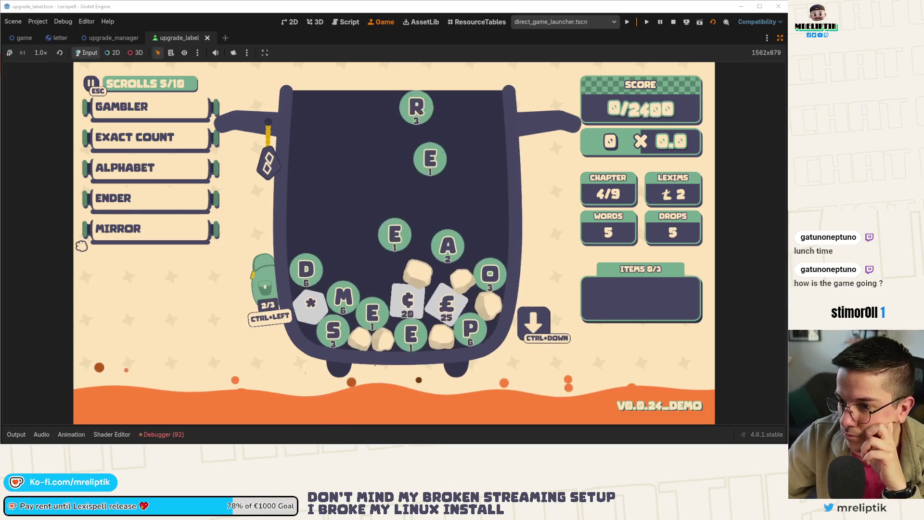
mouse_move(168, 232)
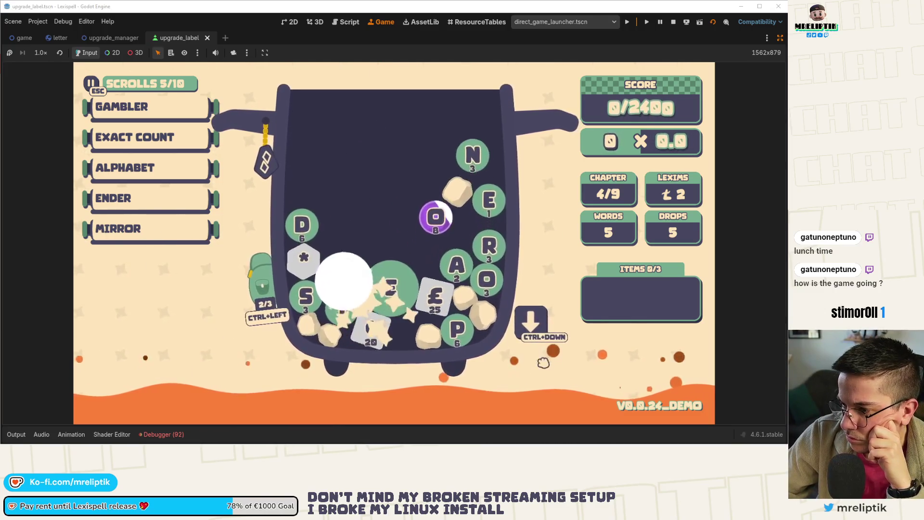
key(F8)
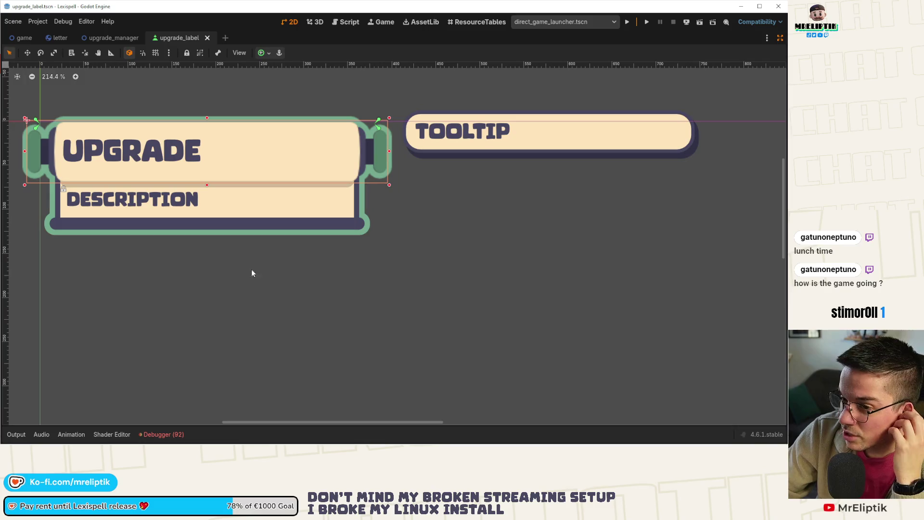
Step: Scroll through the debugger's Errors list, close the dock, and run the project again
click(164, 435)
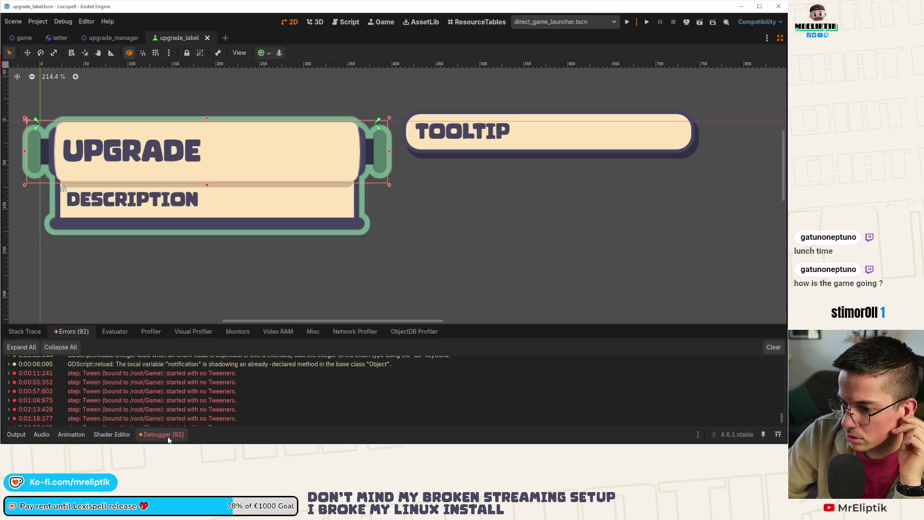
scroll(217, 390, down, 2)
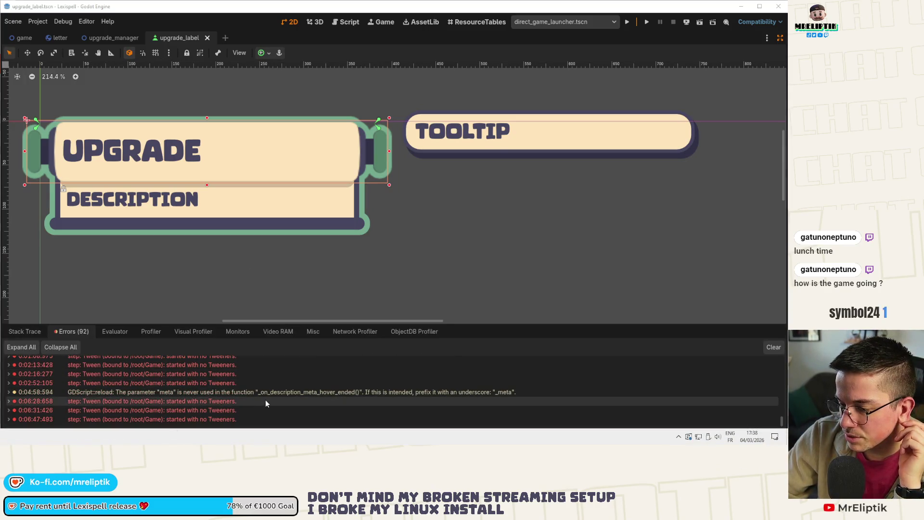
click(159, 435)
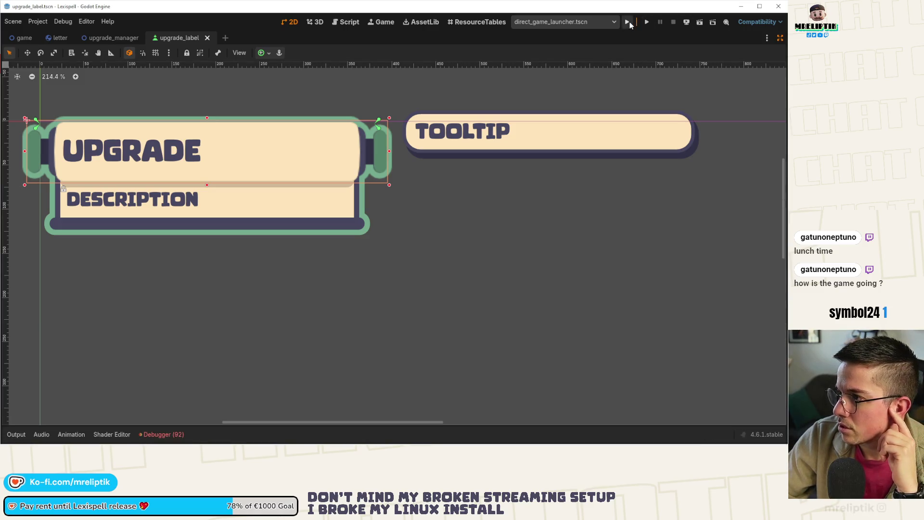
click(627, 22)
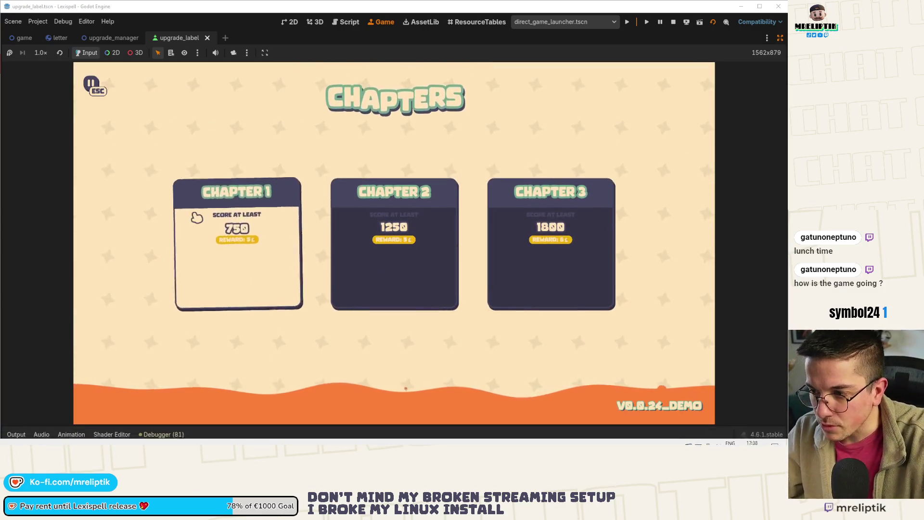
Step: Start chapter 1 and grant the GAMBLER upgrade from the F1 debug menu
click(196, 213)
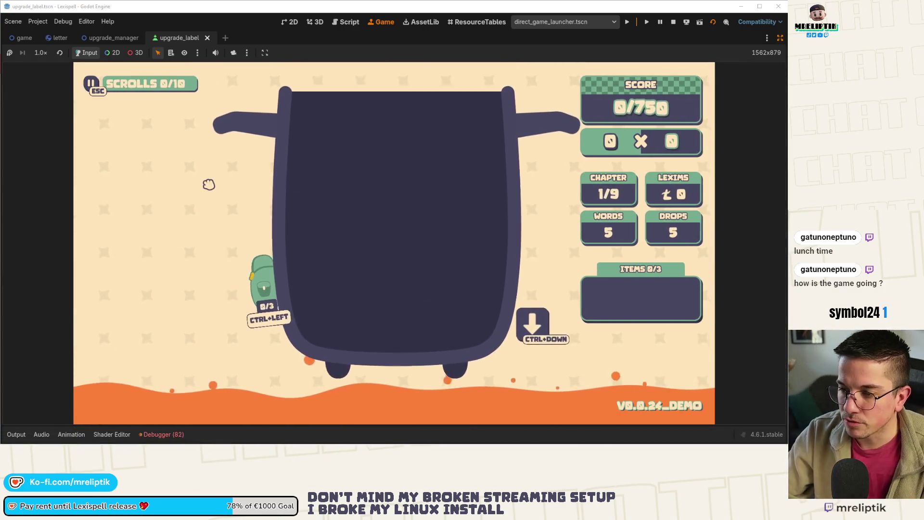
key(F1)
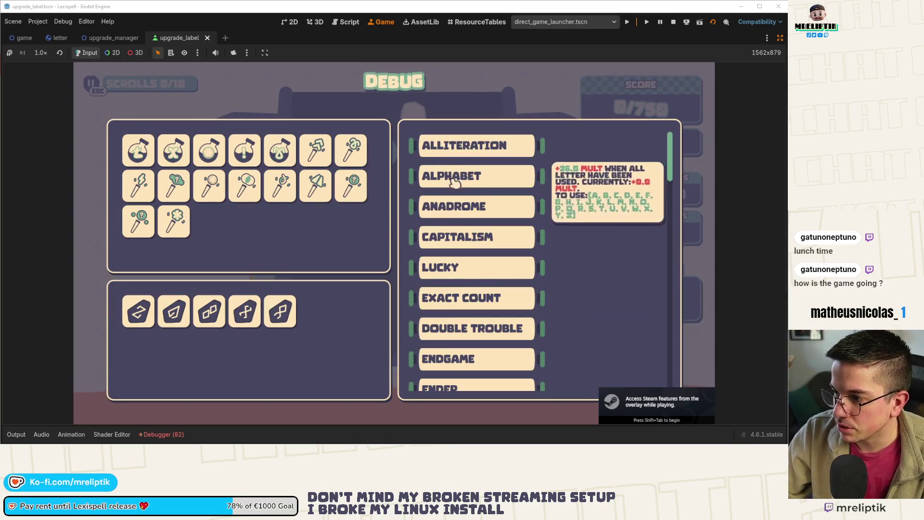
scroll(469, 313, down, 5)
scroll(474, 318, down, 10)
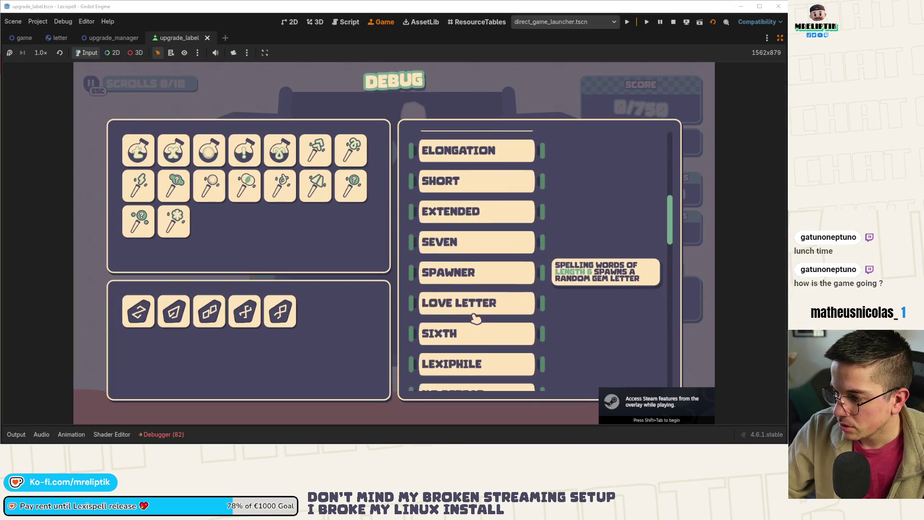
scroll(475, 315, down, 3)
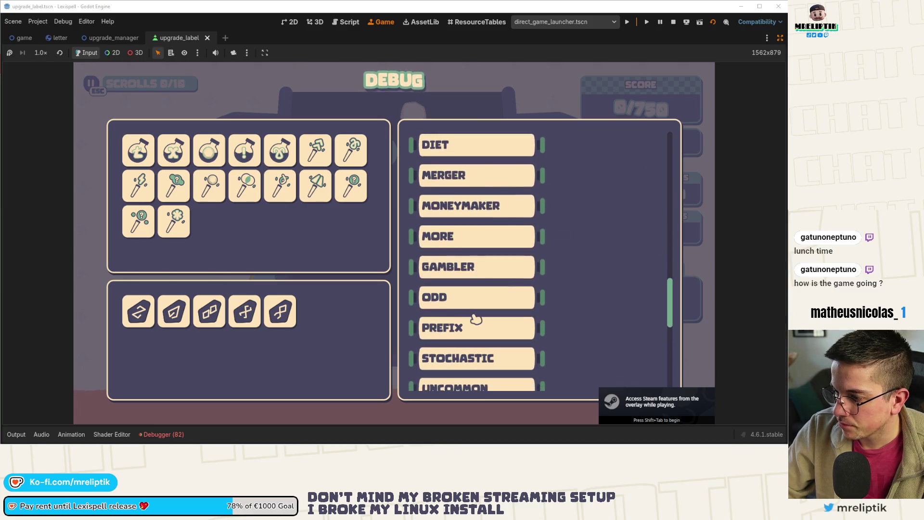
click(470, 284)
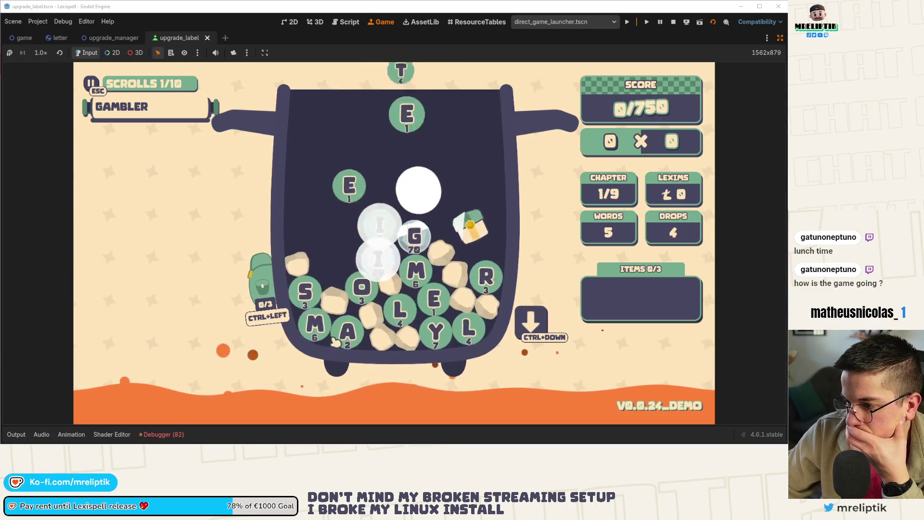
Step: Spell and clear MALE, then spell and submit GOALIES to clear the chapter
text(mal)
click(435, 310)
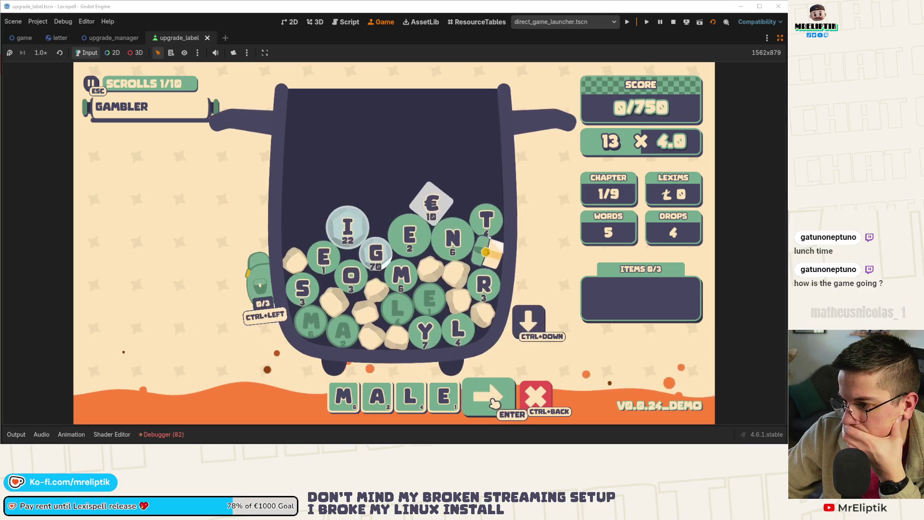
key(ctrl+BackSpace)
click(378, 260)
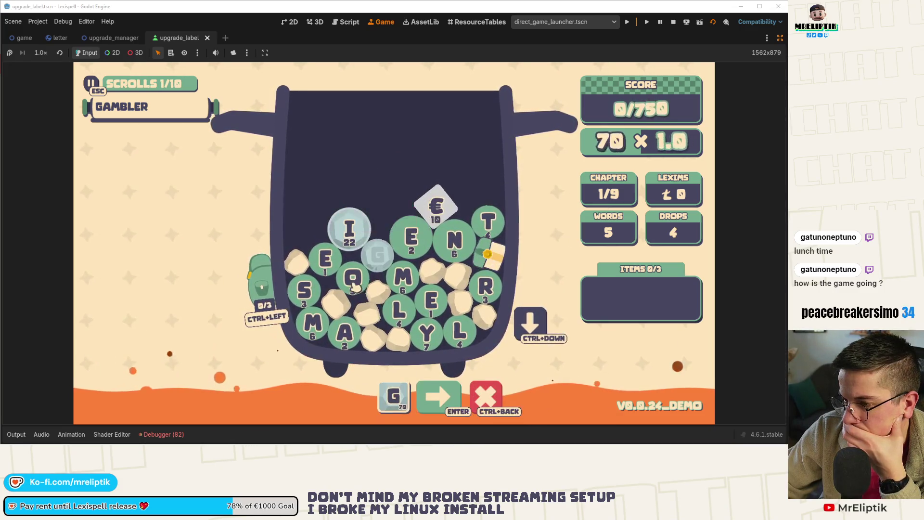
click(340, 332)
click(400, 310)
click(350, 229)
click(327, 260)
click(305, 290)
key(Return)
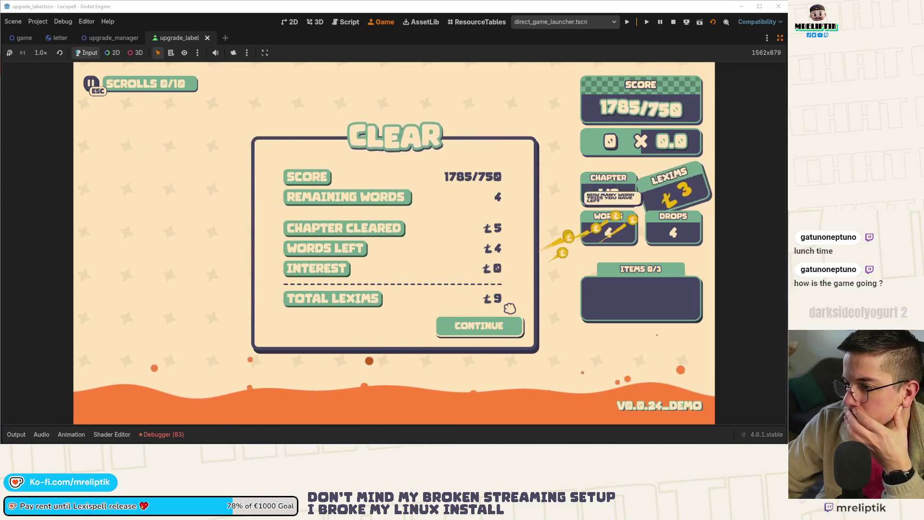
click(479, 330)
Step: Stop the game, restore the side panels, switch to game.gd, and close the upgrade_label scene
click(673, 22)
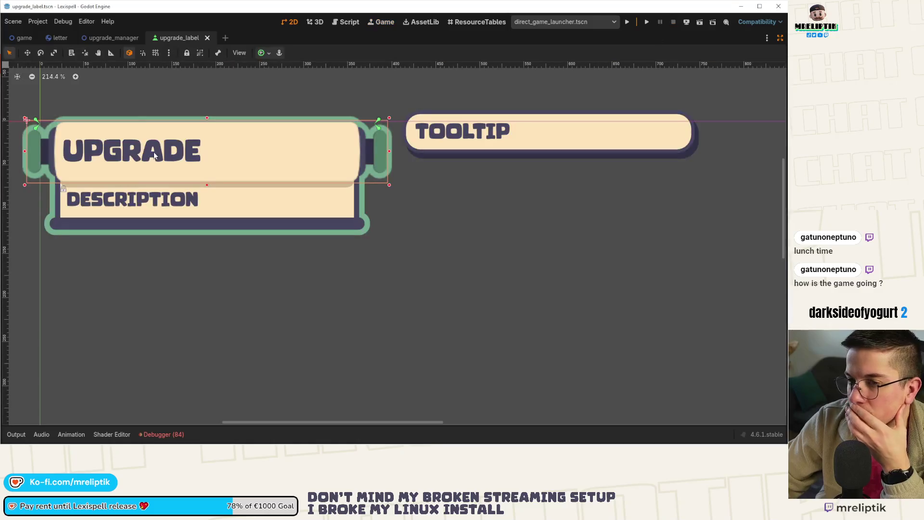
click(780, 38)
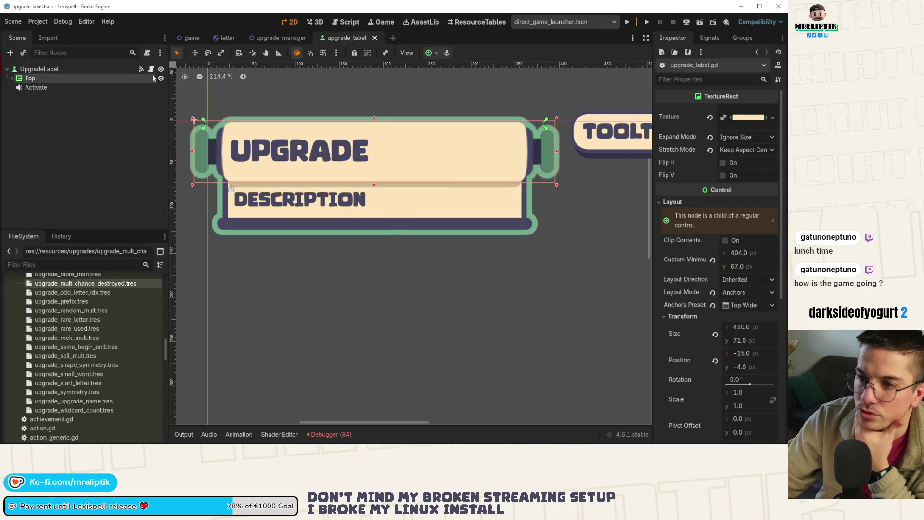
click(151, 68)
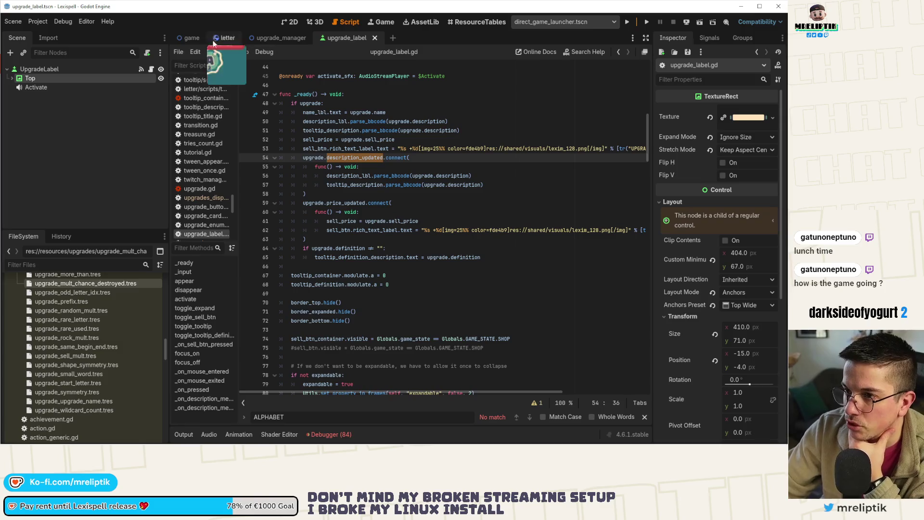
click(190, 37)
middle_click(350, 34)
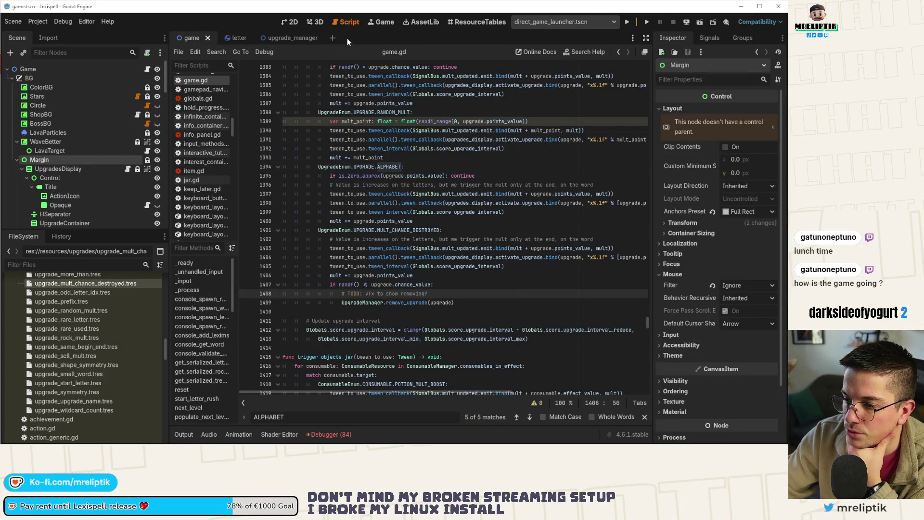
Step: Copy the to_call_after_calc.append line and paste it on line 1409 under the TODO comment
double_click(356, 303)
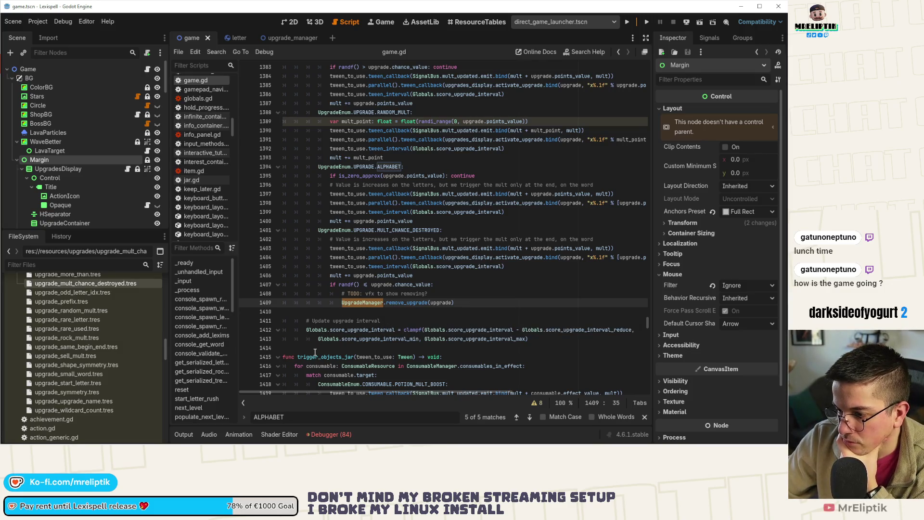
scroll(373, 310, up, 5)
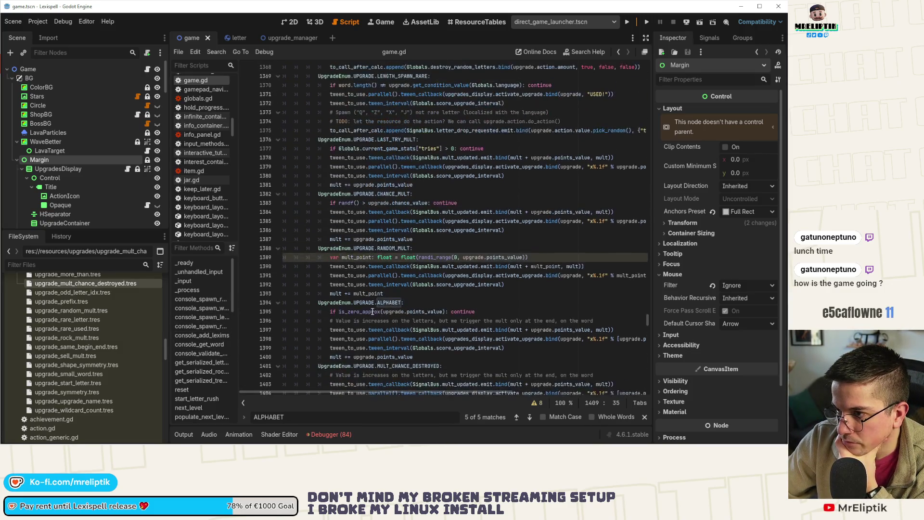
scroll(444, 233, up, 1)
click(363, 157)
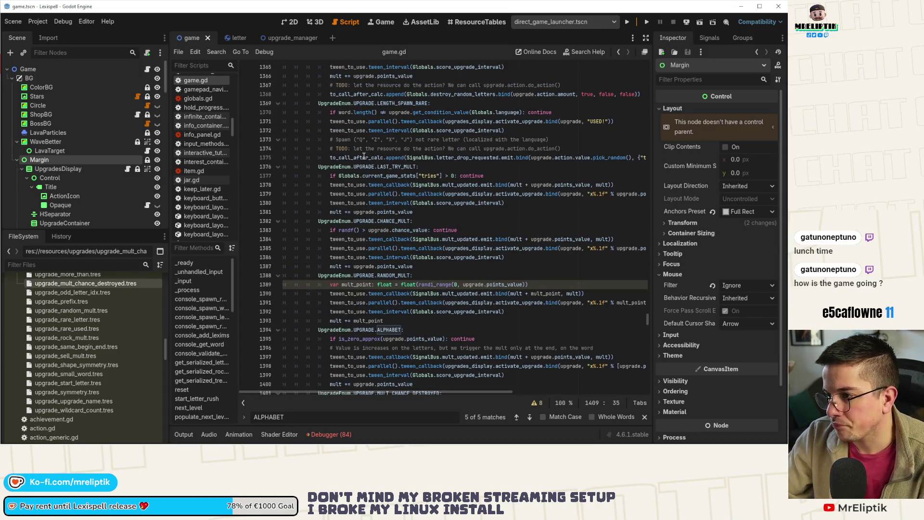
drag(329, 158, 626, 157)
scroll(433, 240, down, 7)
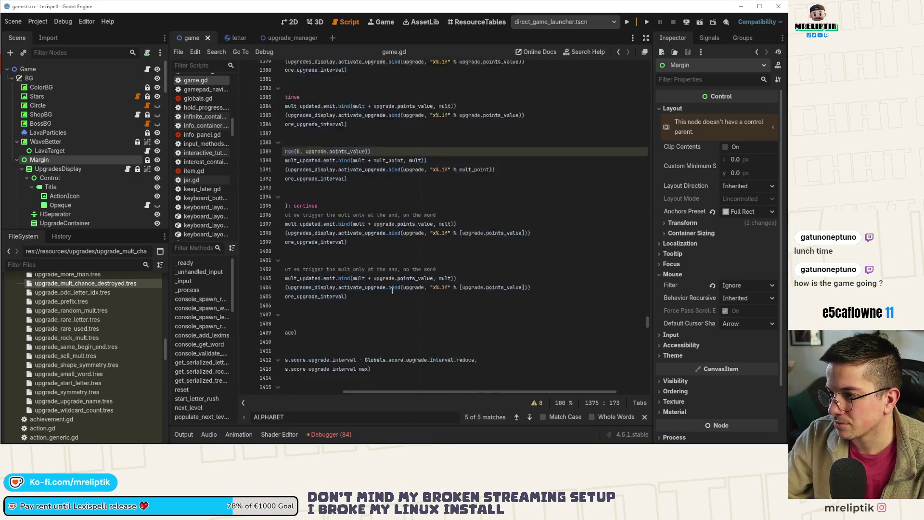
drag(377, 392, 255, 393)
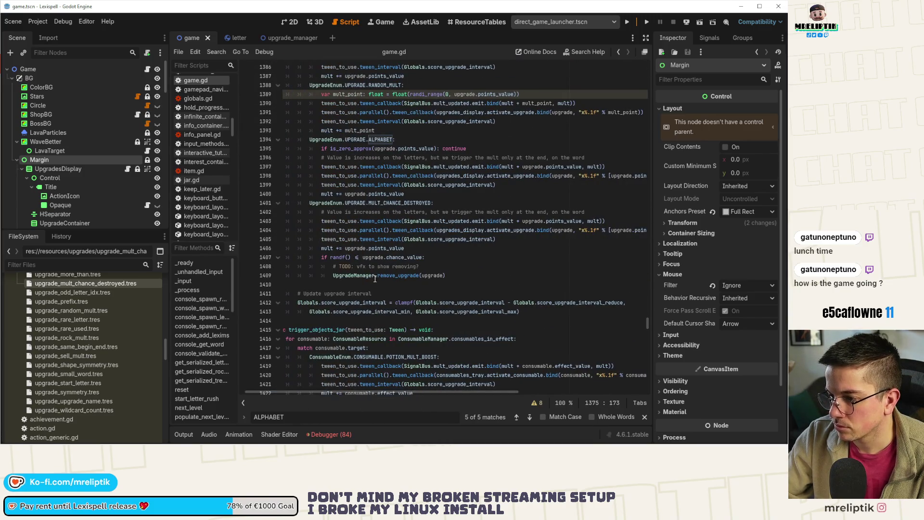
click(455, 275)
key(ctrl+v)
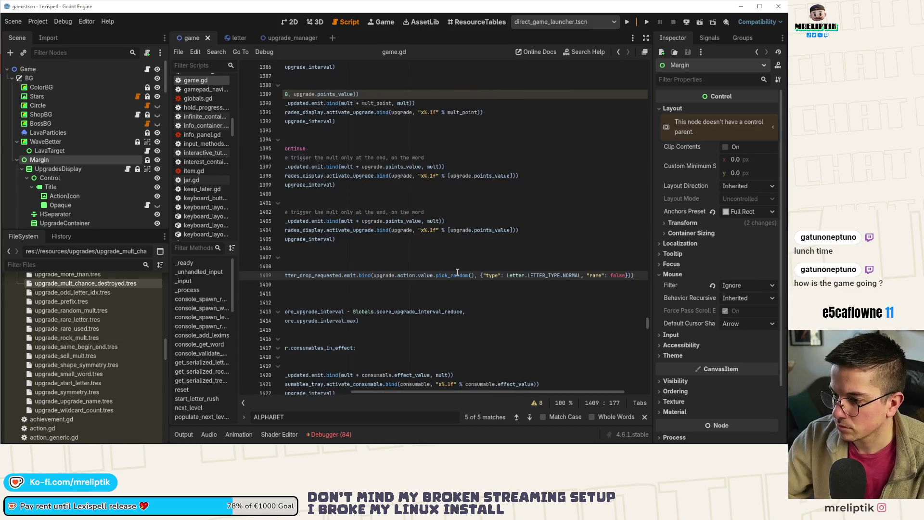
Step: Replace the pasted SignalBus.letter_drop_requested.emit call with UpgradeManager.remove_upgrade
drag(404, 392, 292, 392)
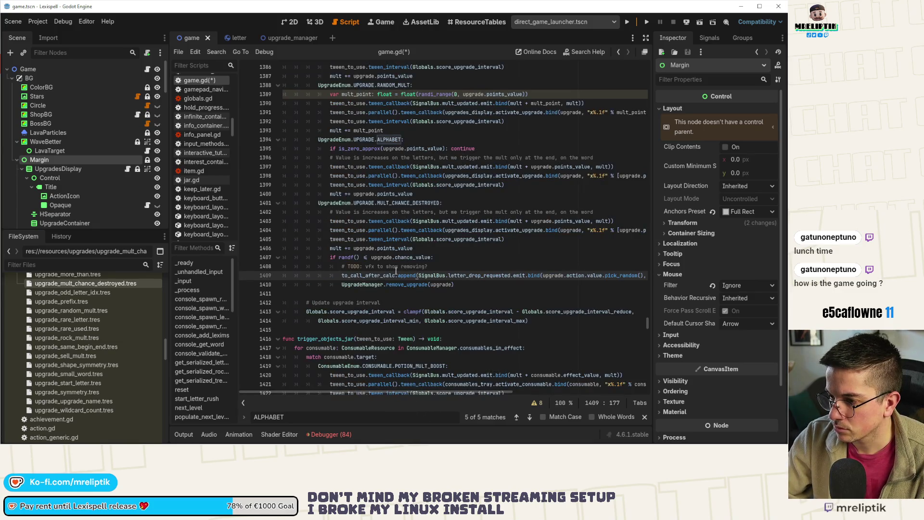
click(346, 286)
mouse_move(341, 285)
mouse_down()
mouse_move(426, 286)
mouse_move(342, 287)
mouse_up()
key(ctrl+x)
click(508, 275)
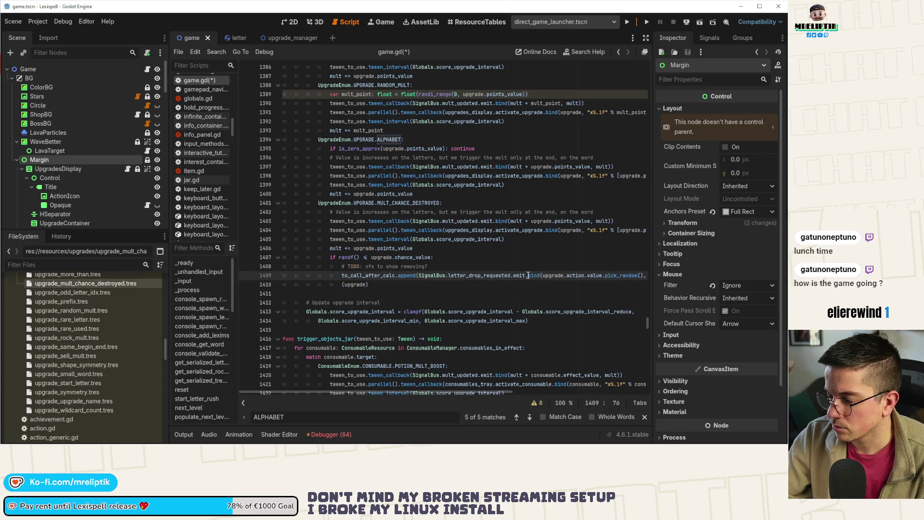
click(525, 276)
key(ctrl+shift+Left)
key(ctrl+shift+Left)
key(ctrl+shift+Left)
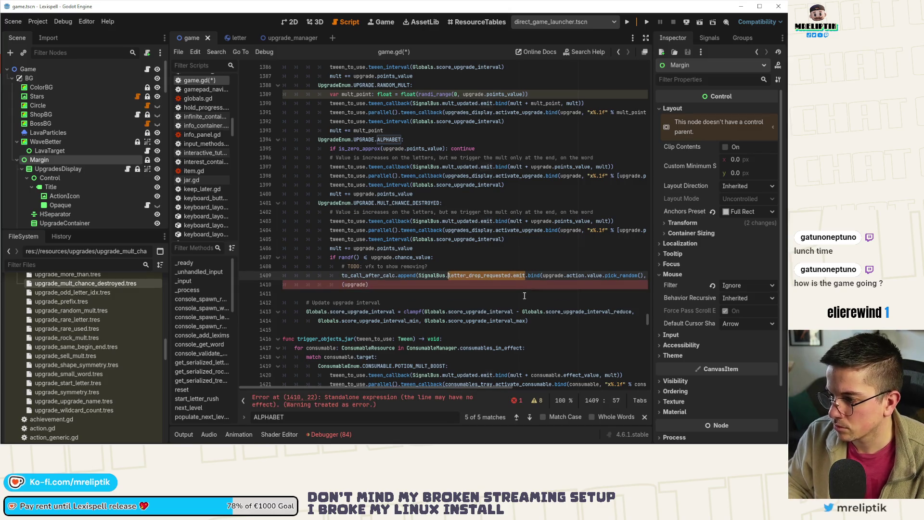
key(ctrl+v)
double_click(353, 285)
key(BackSpace)
Step: Strip the leftover letter-drop arguments and line 1410, bind upgrade, save game.gd, and review changes in VS Code
click(551, 276)
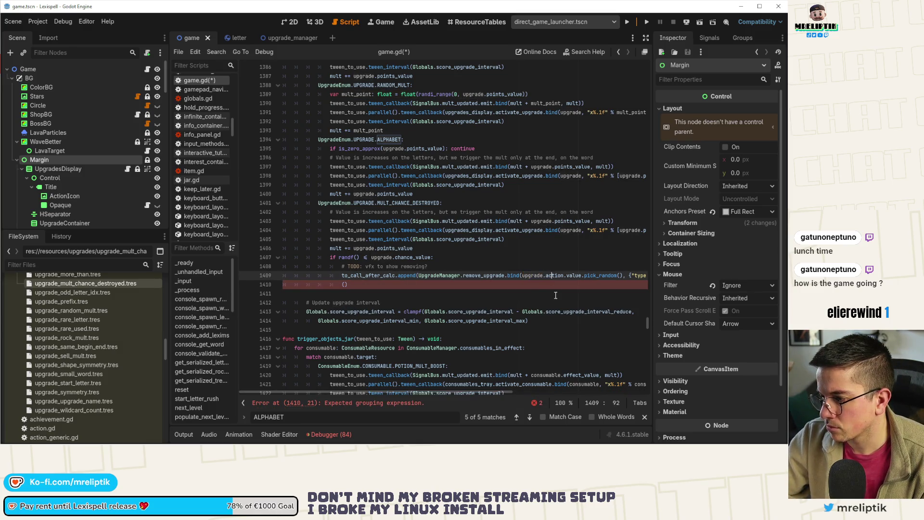
key(ctrl+Left)
key(ctrl+shift+Right)
key(ctrl+shift+Right)
key(ctrl+shift+Right)
key(ctrl+shift+Right)
key(ctrl+shift+Right)
key(ctrl+shift+Right)
key(Delete)
key(ctrl+Delete)
key(ctrl+Delete)
key(ctrl+Delete)
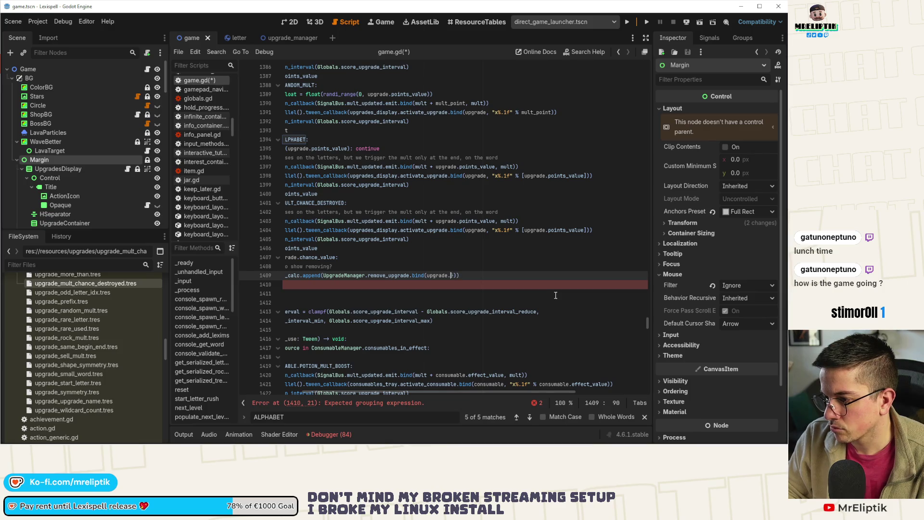
key(BackSpace)
ctrl+scroll(364, 299, up, 2)
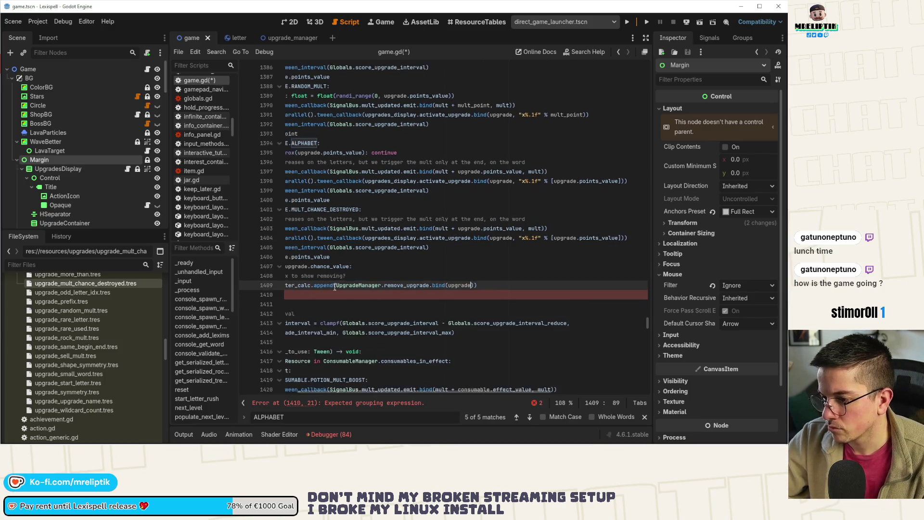
ctrl+scroll(363, 334, down, 2)
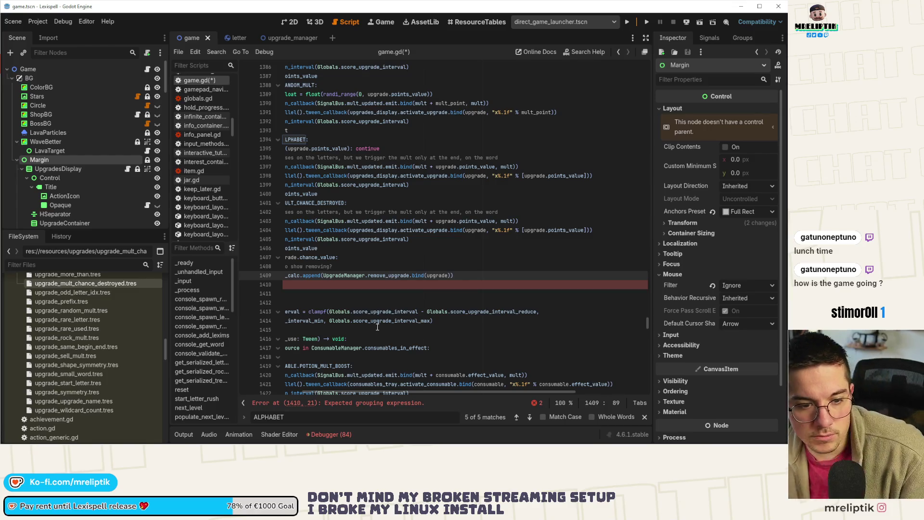
click(394, 287)
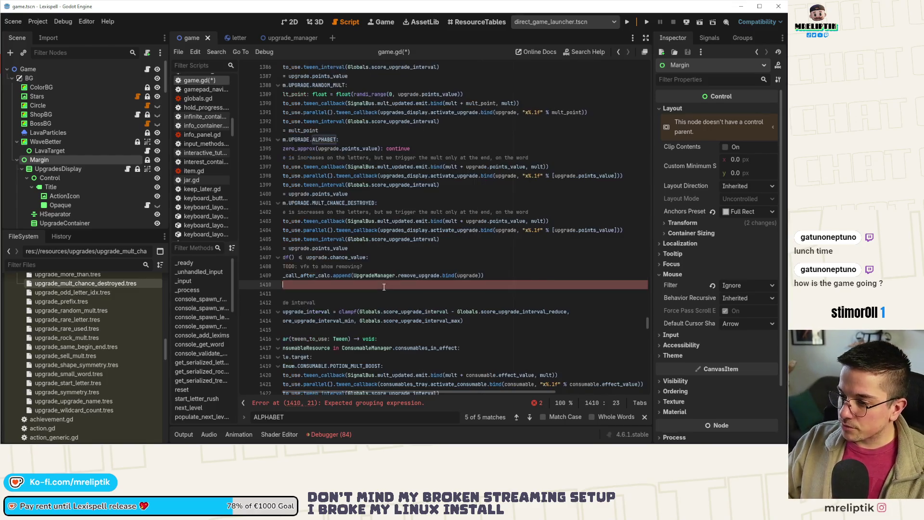
key(ctrl+shift+k)
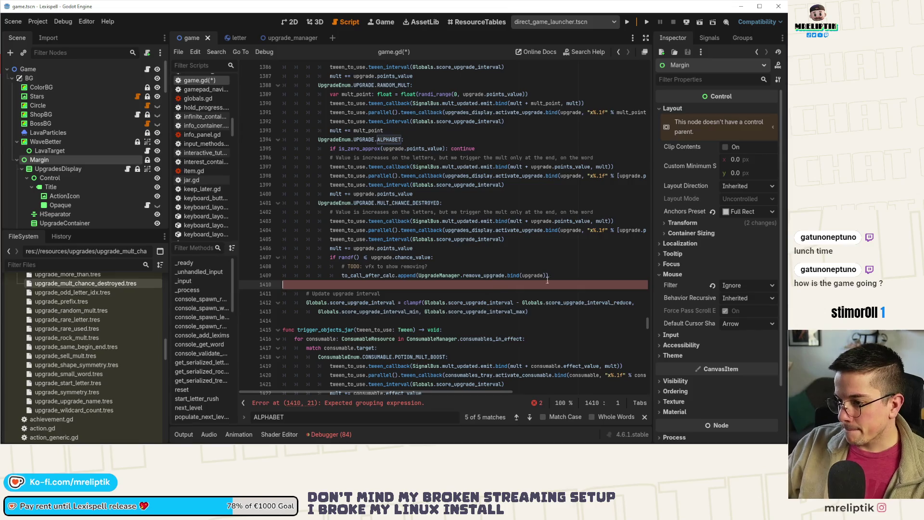
key(ctrl+s)
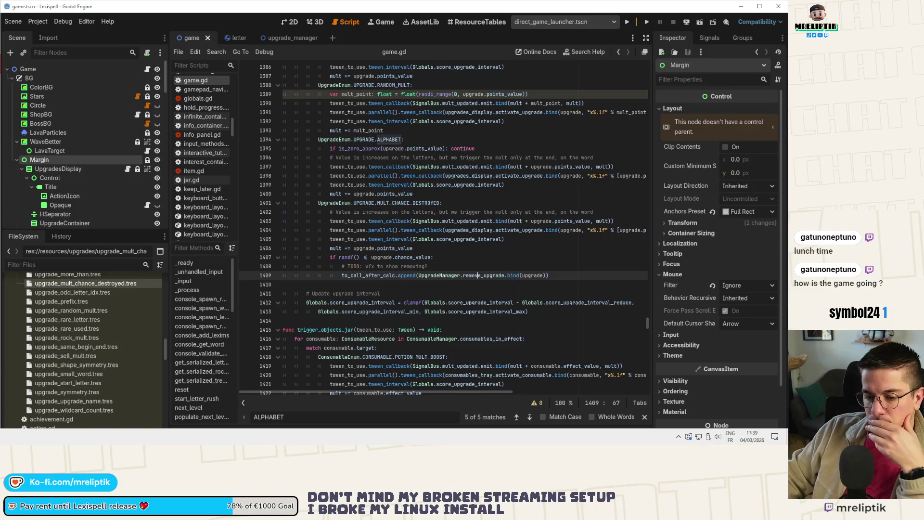
key(alt+Tab)
click(60, 117)
Step: Review the resource, game.gd and upgrade_label.gd diffs, then stage all six changed files
click(64, 144)
click(64, 154)
click(57, 163)
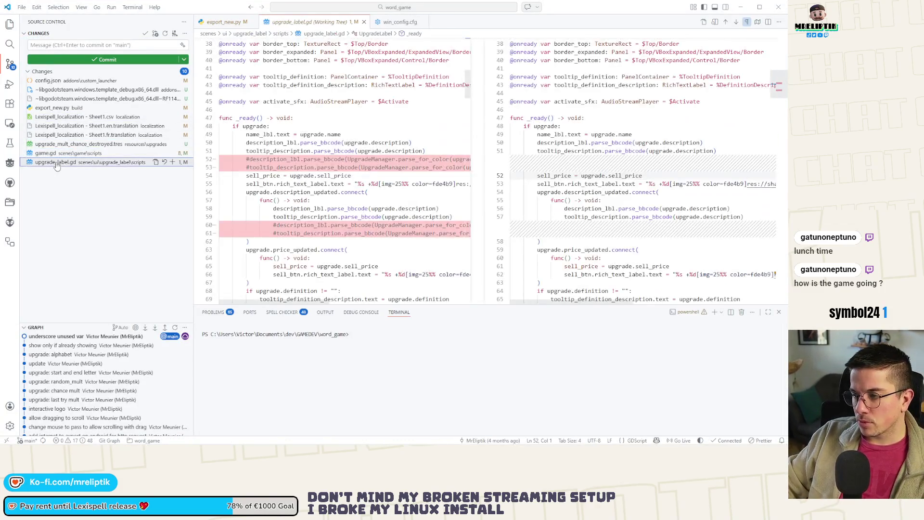
shift+click(60, 119)
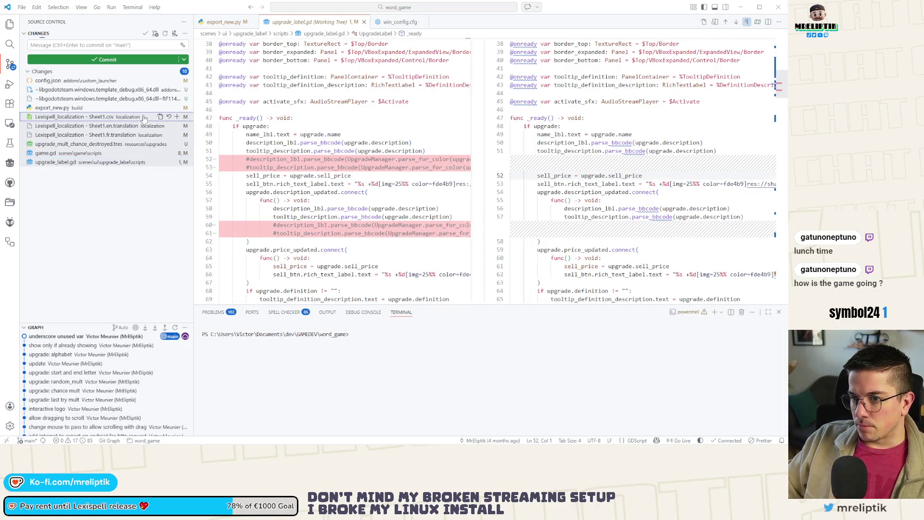
click(176, 117)
Step: Commit with the message 'upgrade: mult chance destroyed' and return to Godot
click(59, 44)
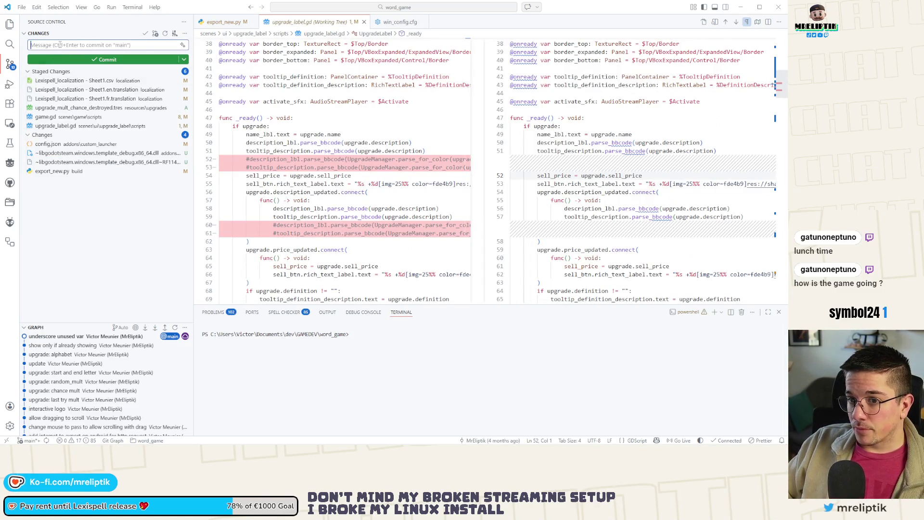
text(upgrade: mult chance destroyed)
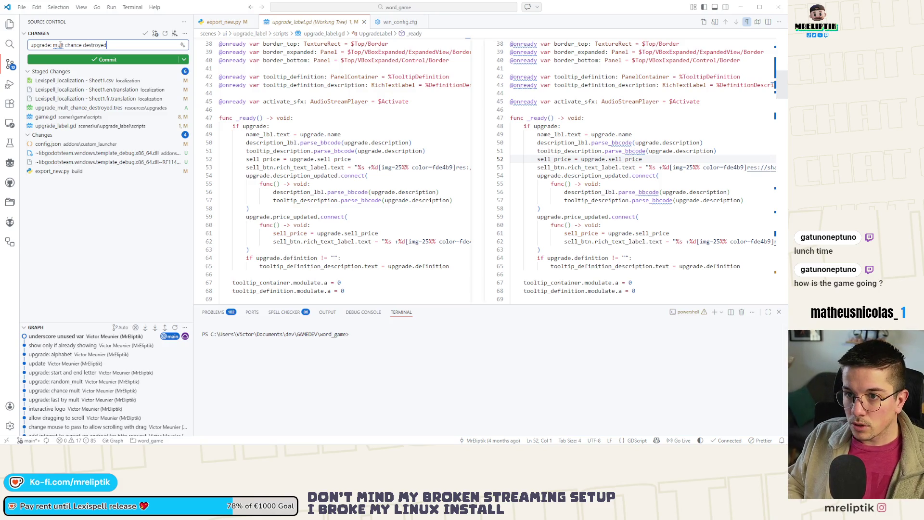
key(ctrl+Return)
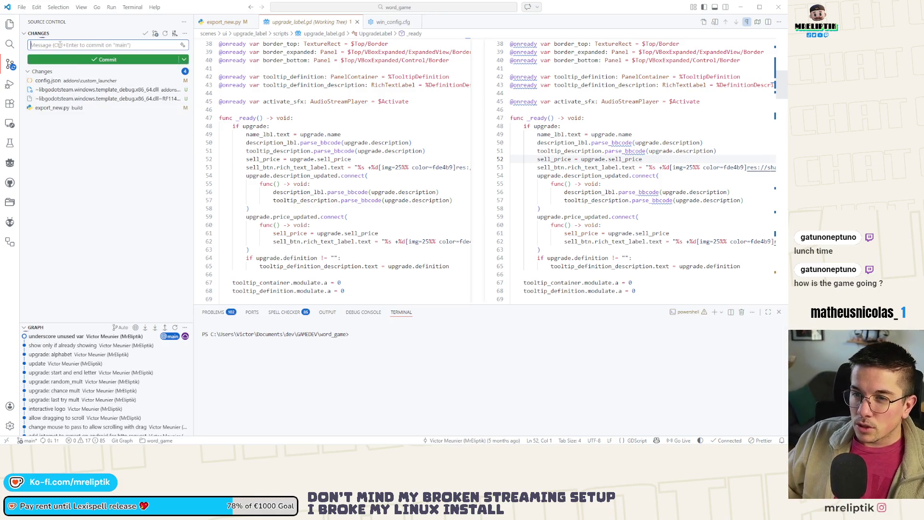
key(alt+Tab)
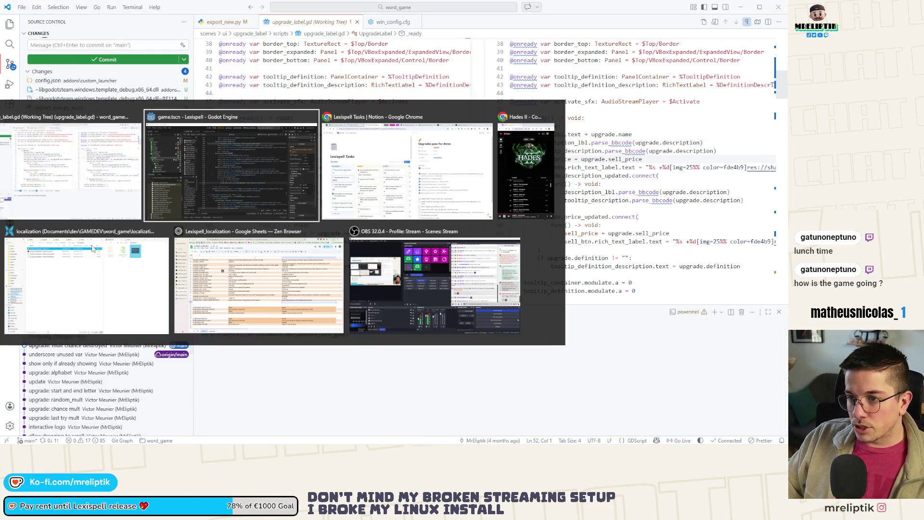
click(126, 247)
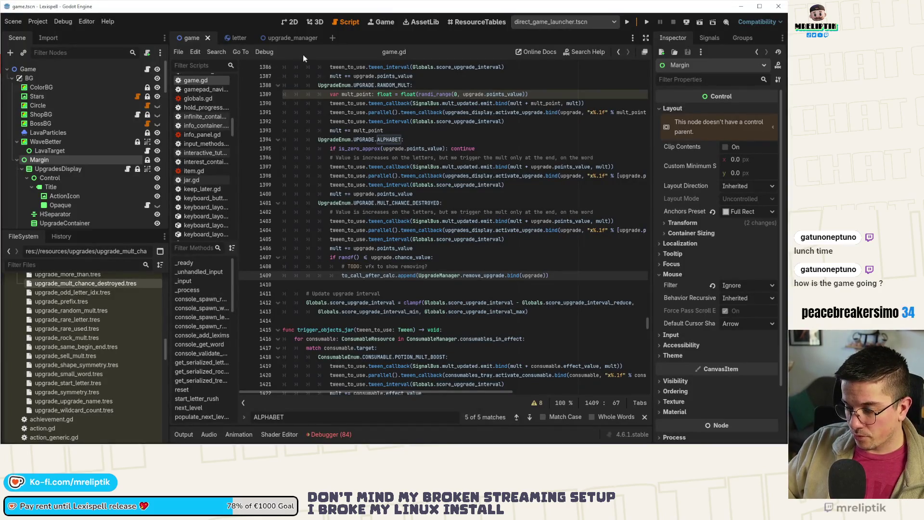
Step: Open the debug_menu scene through Quick Open Scene
key(ctrl+shift+o)
text(be)
key(BackSpace)
key(BackSpace)
text(debug)
key(Return)
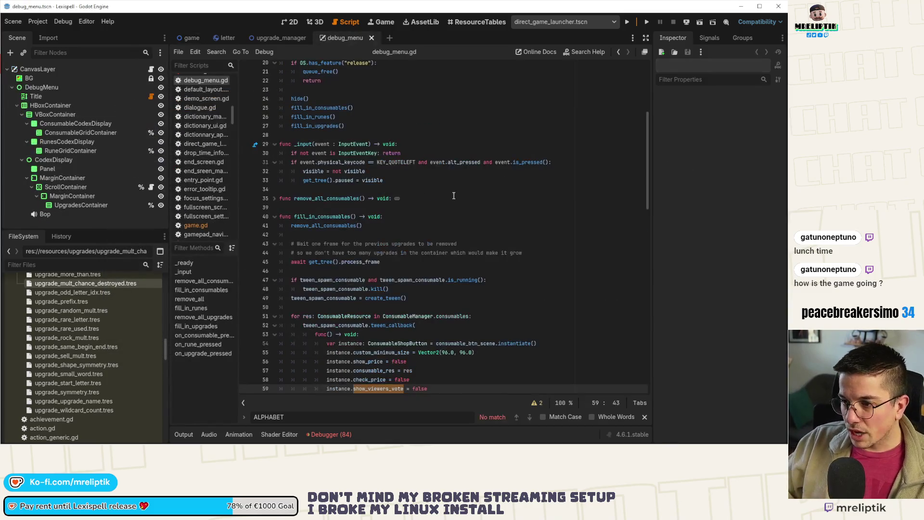
Step: Fold fill_in_consumables and fill_in_runes, leaving fill_in_upgrades expanded
click(274, 217)
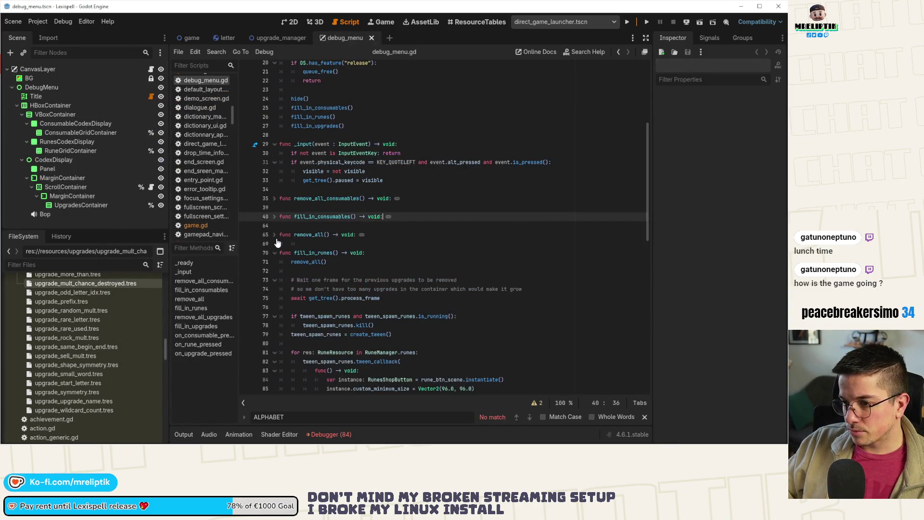
click(274, 254)
click(276, 290)
click(274, 290)
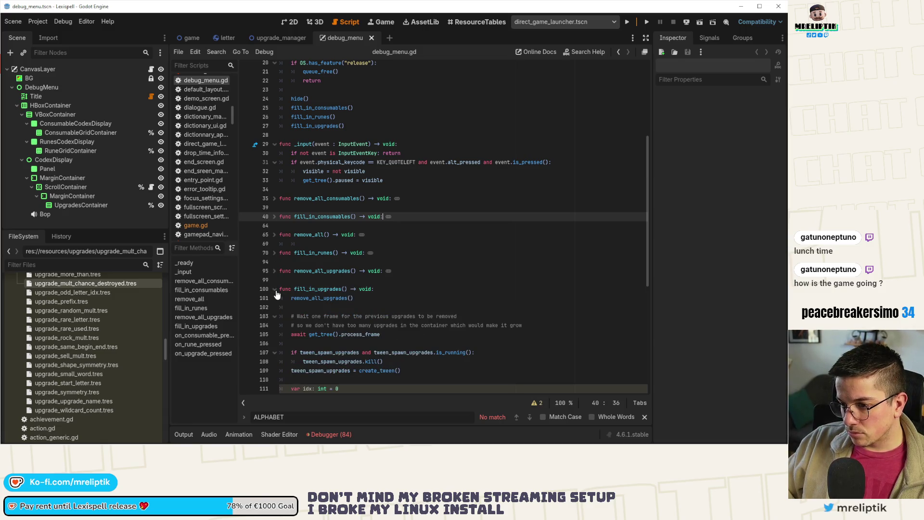
scroll(380, 289, down, 3)
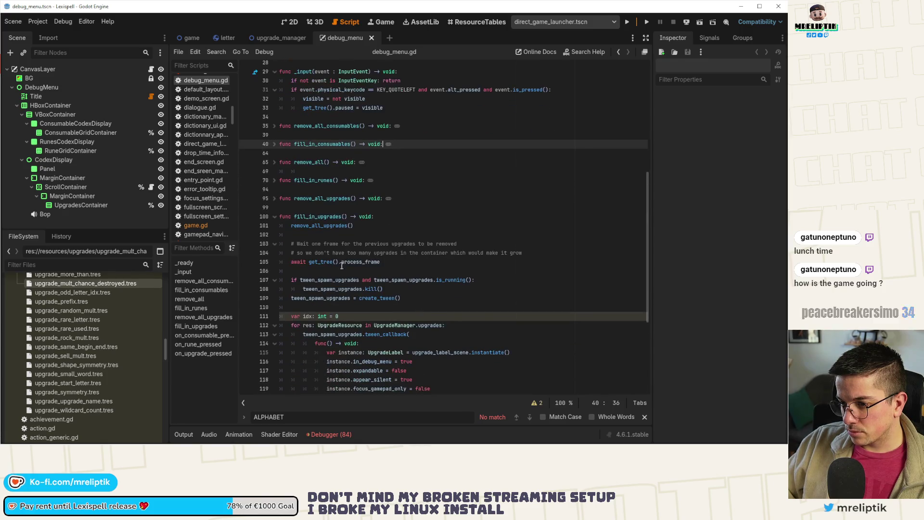
scroll(342, 284, down, 2)
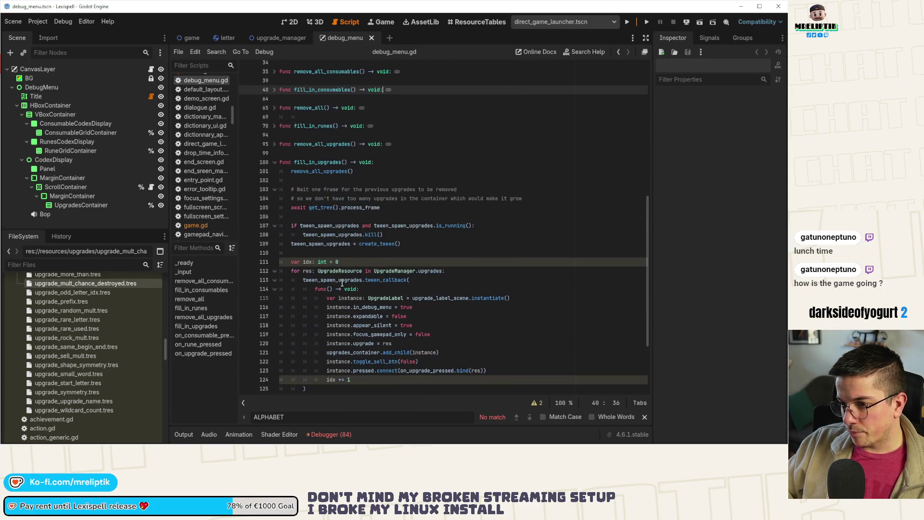
Step: Insert blank lines at the start of fill_in_upgrades and begin typing the sorted_upgrades Array[UpgradeRe… declaration
click(335, 243)
double_click(340, 280)
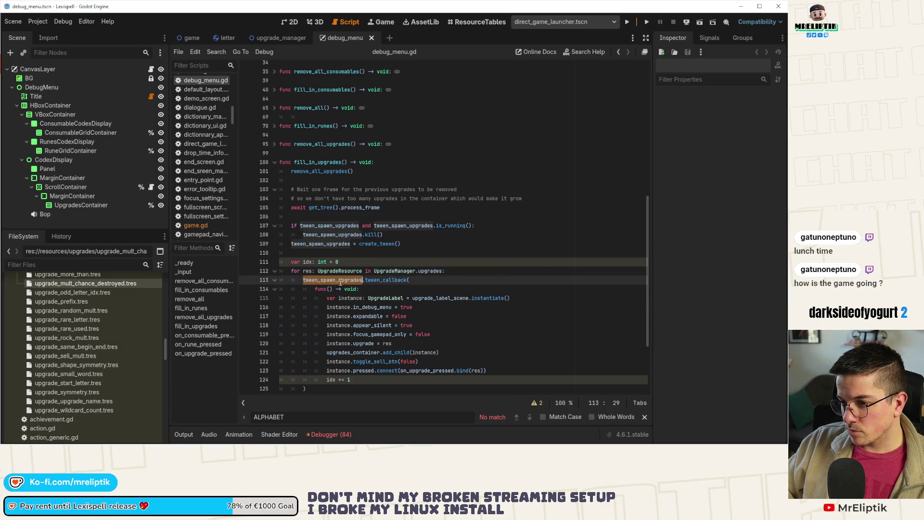
key(Up)
key(Up)
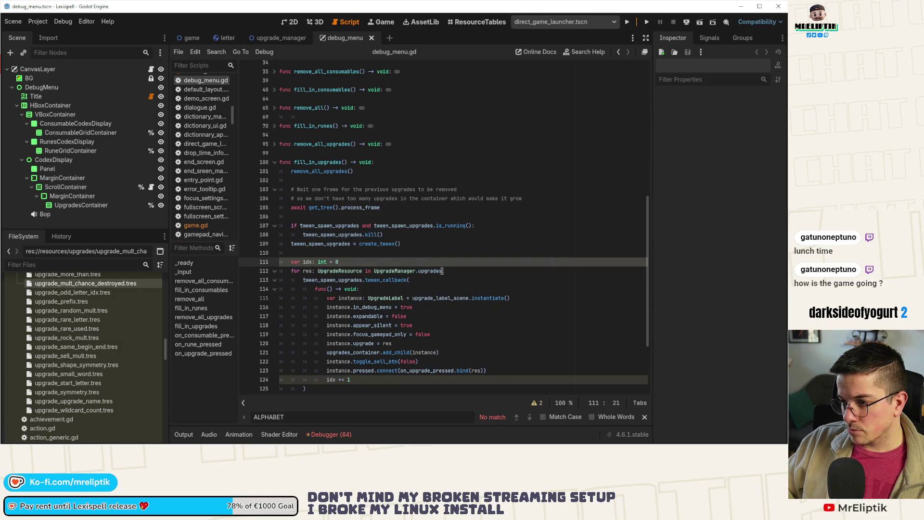
click(442, 271)
click(425, 245)
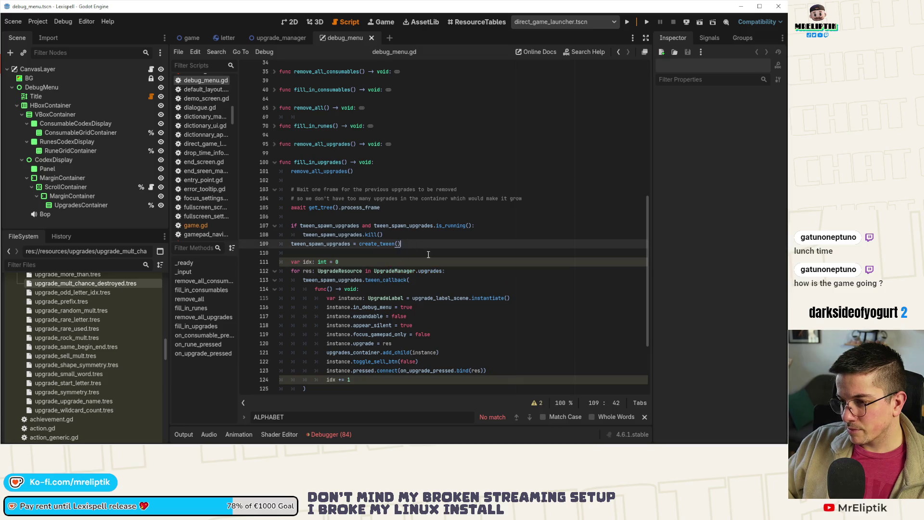
key(Up)
key(Up)
key(Up)
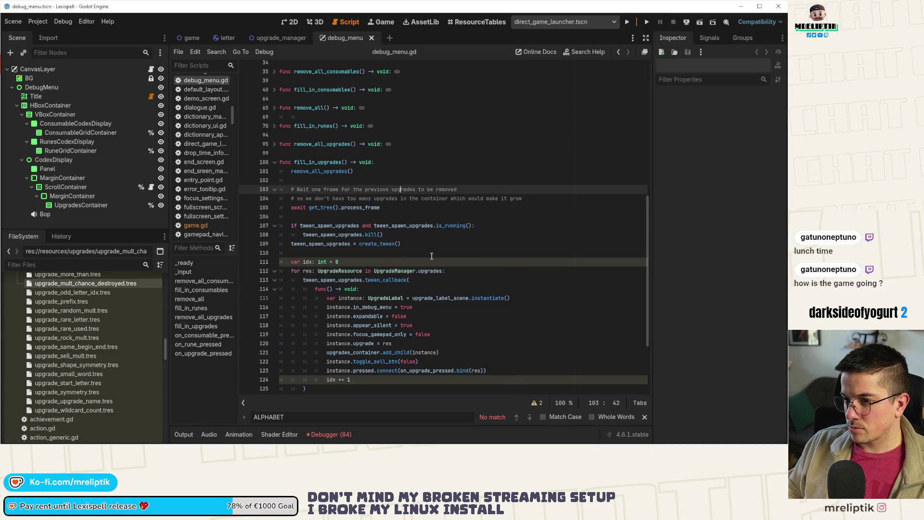
key(Return)
key(Return)
key(Return)
key(Up)
key(Up)
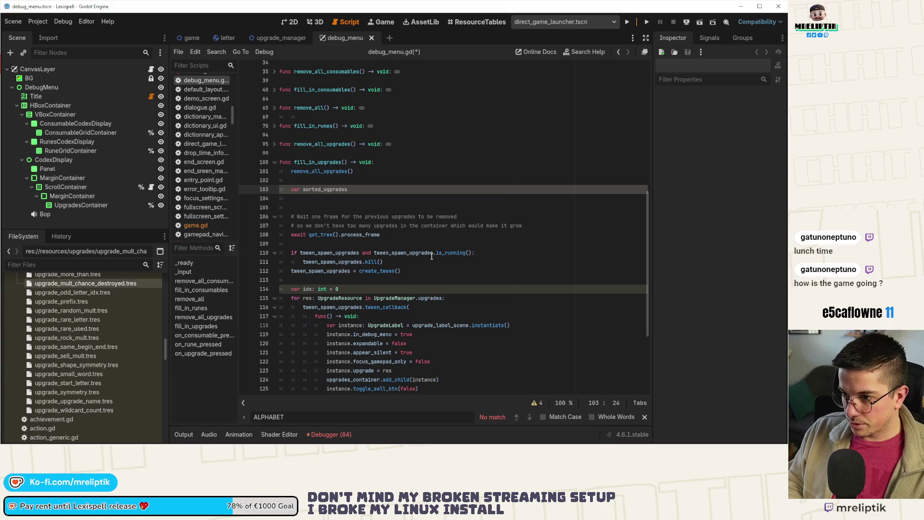
text(: Array[Upgra)
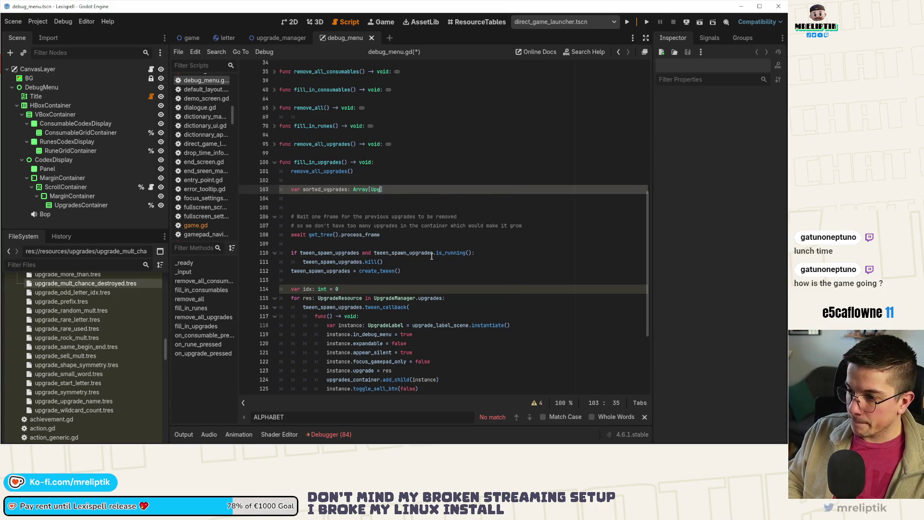